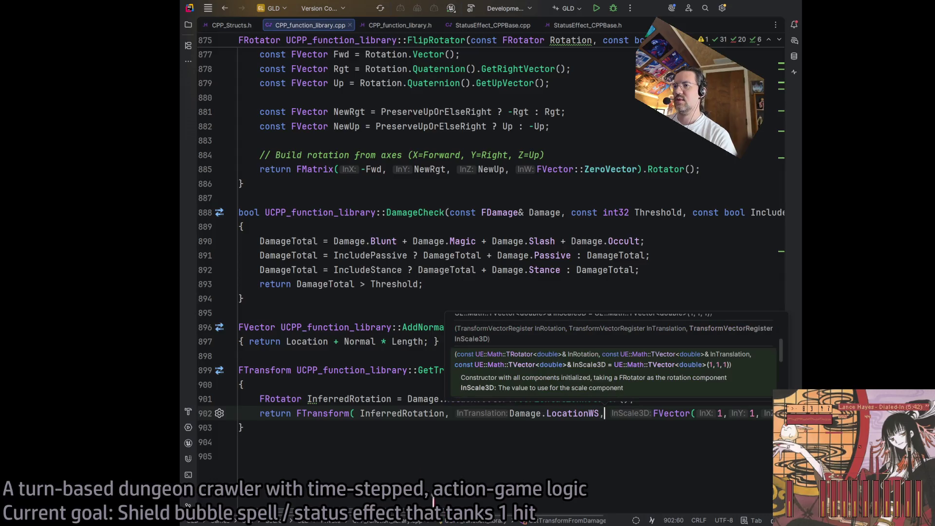
Step: Remove the extra space after FTransform( in GetTransformFromDamage's return statement
left_click(355, 413)
key("Delete")
scroll(510, 280, "right", 5)
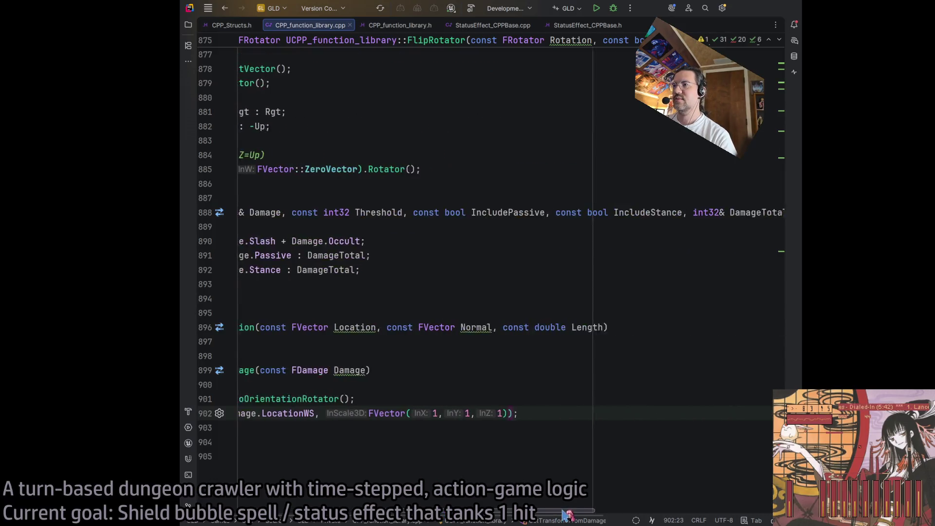
scroll(510, 279, "left", 5)
left_click(509, 415)
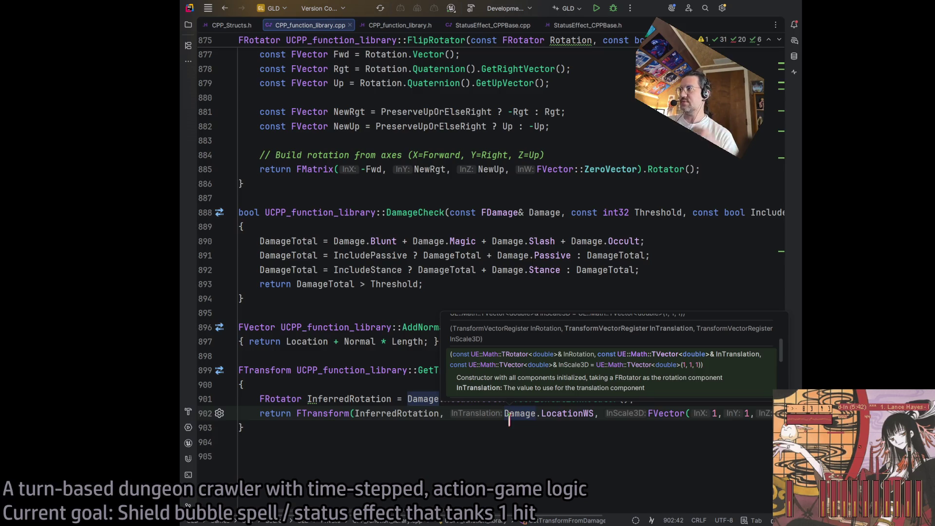
Step: Mark the InferredRotation local variable as const
left_click(390, 399)
scroll(420, 520, "right", 5)
scroll(396, 522, "left", 5)
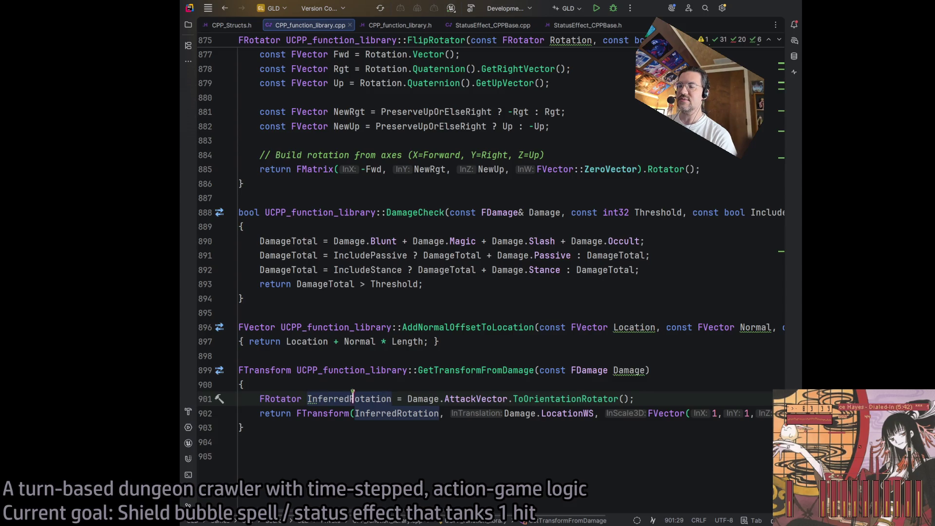
left_click(363, 385)
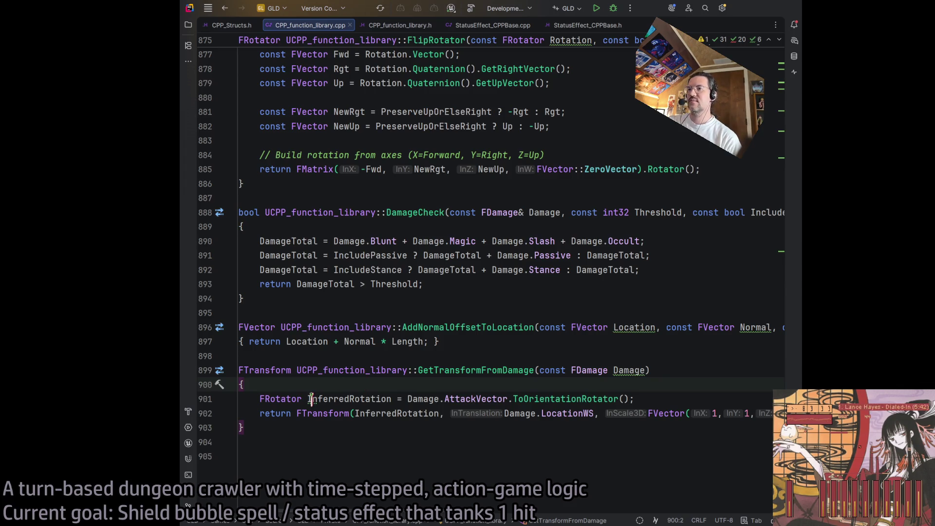
left_click(312, 400)
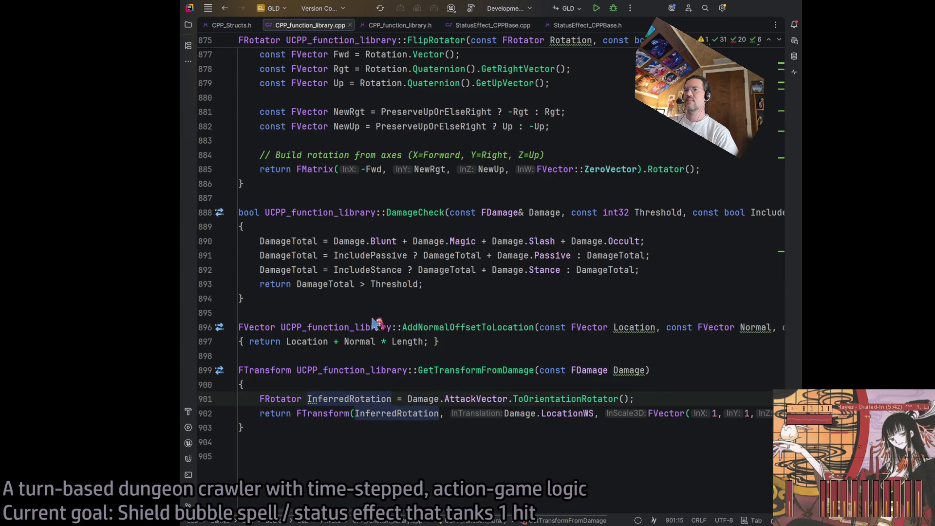
key("alt+Return")
key("Return")
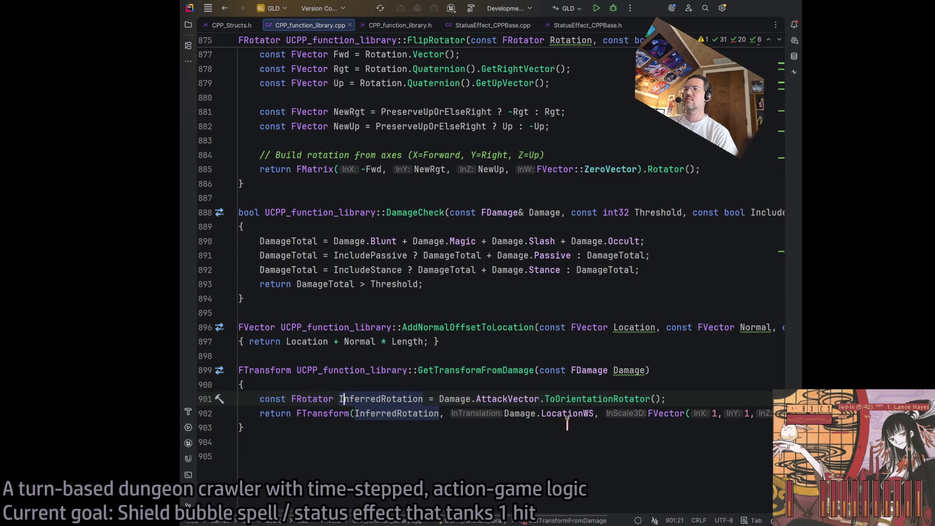
Step: Replace InferredRotation in the return with the cut ToOrientationRotator rotation expression
left_click(578, 413)
mouse_move(440, 399)
left_mouse_down()
mouse_move(622, 397)
mouse_move(654, 412)
mouse_move(661, 400)
left_mouse_up()
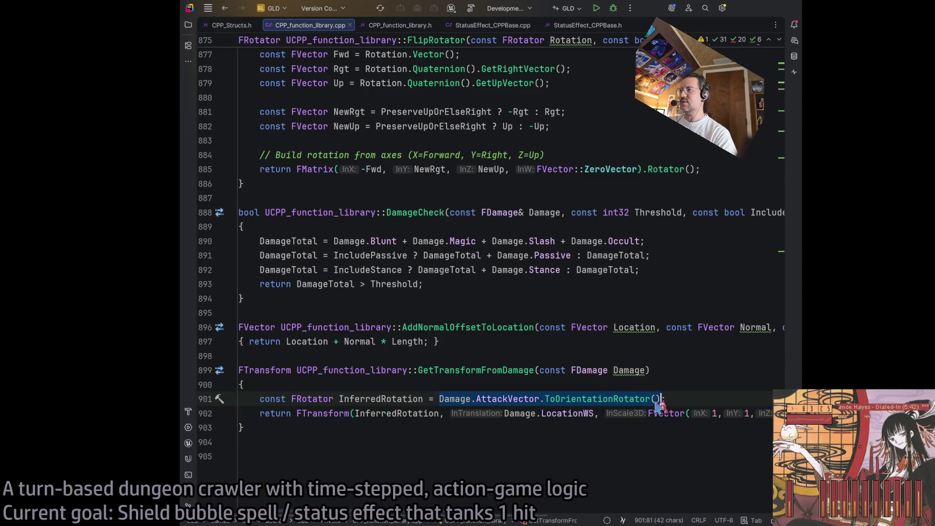
key("ctrl+x")
double_click(537, 413)
double_click(387, 413)
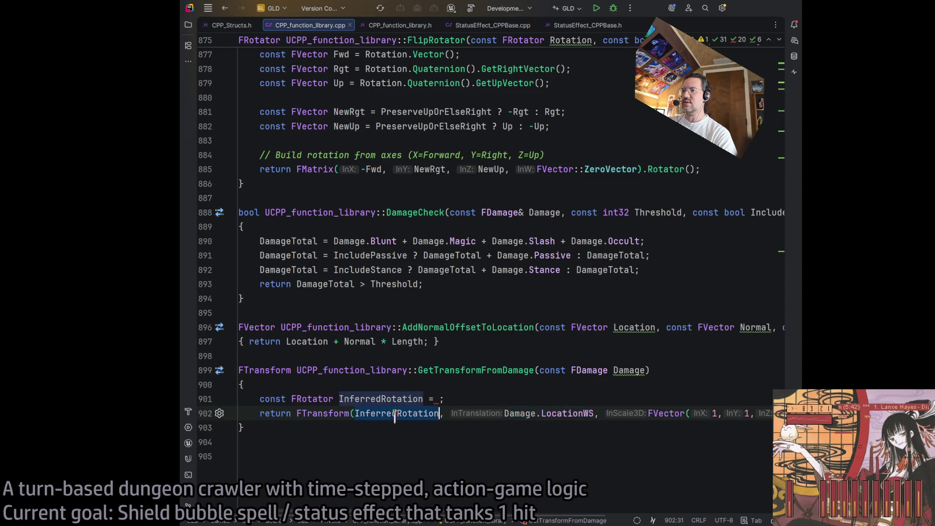
key("ctrl+v")
Step: Delete the leftover InferredRotation line, join the brace onto the return line, and build
left_click(422, 399)
key("ctrl+x")
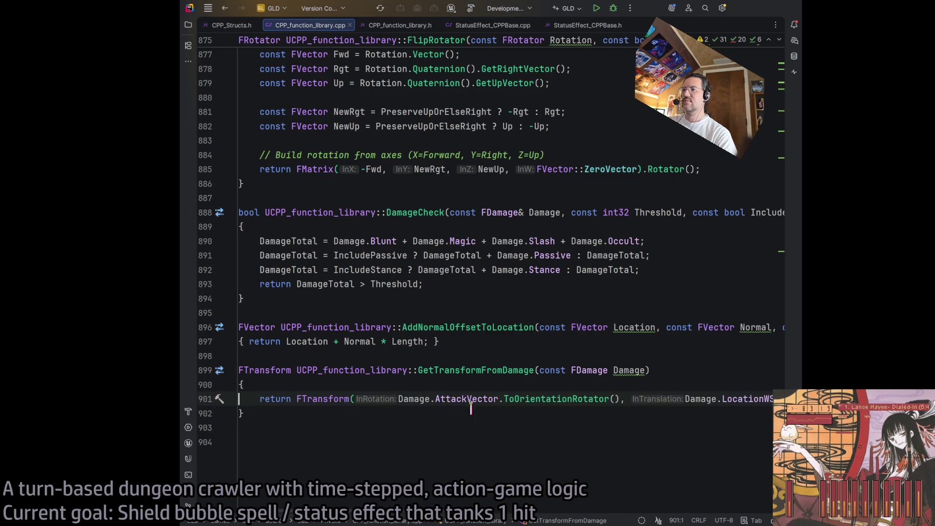
key("BackSpace")
key("Delete")
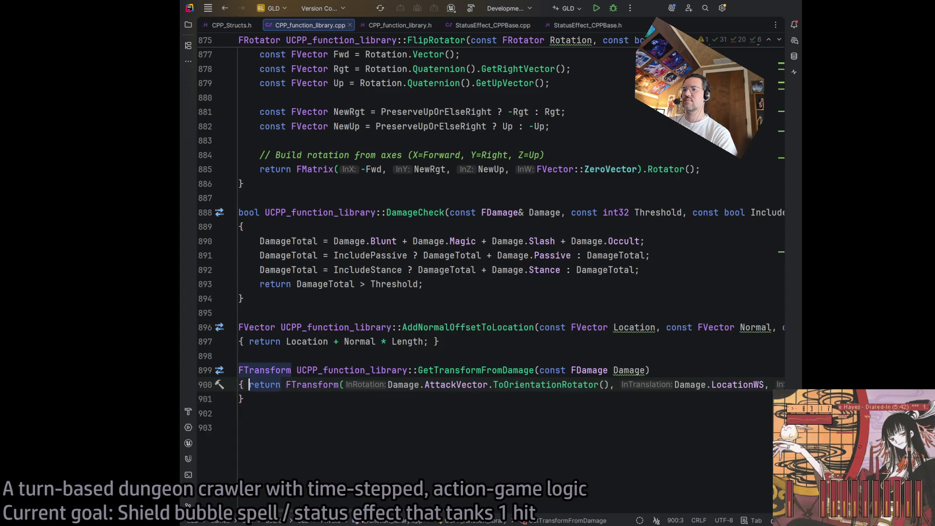
scroll(642, 512, "right", 10)
left_click(391, 385)
scroll(424, 402, "up", 1)
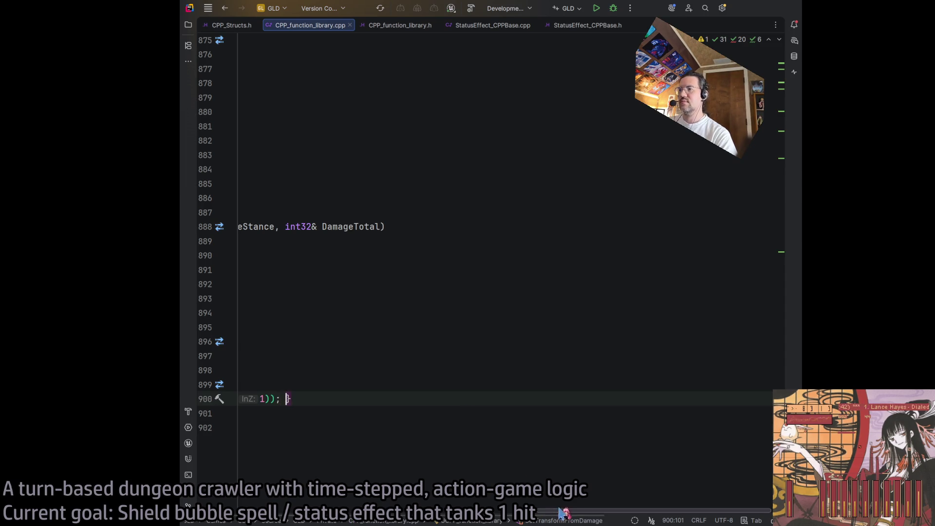
scroll(467, 478, "left", 10)
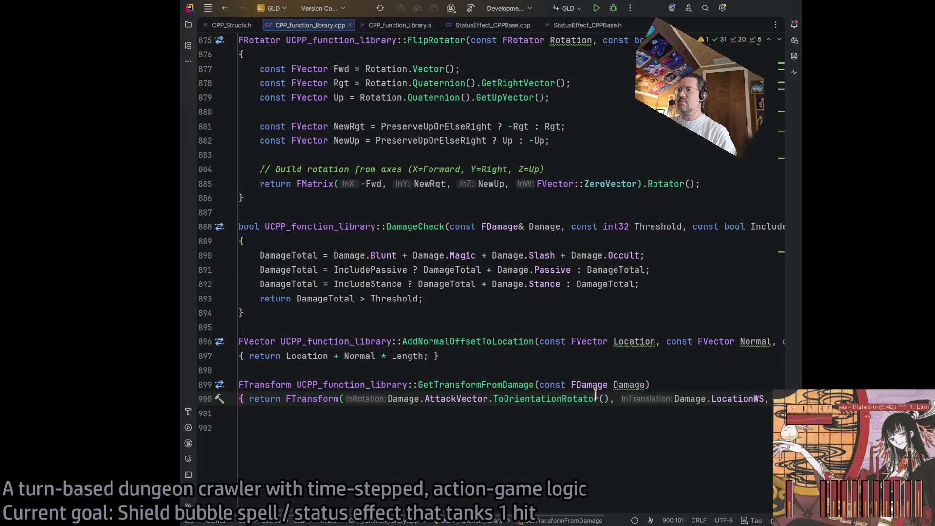
left_click(680, 386)
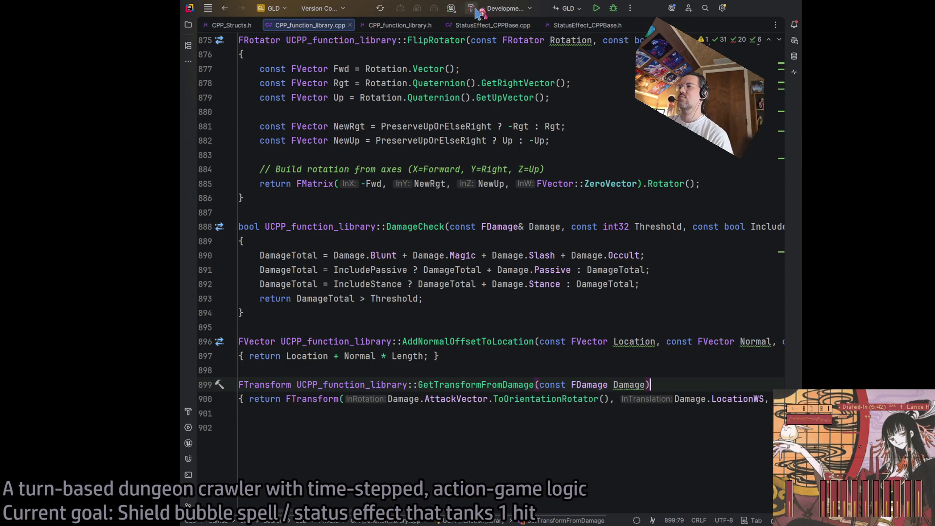
left_click(473, 8)
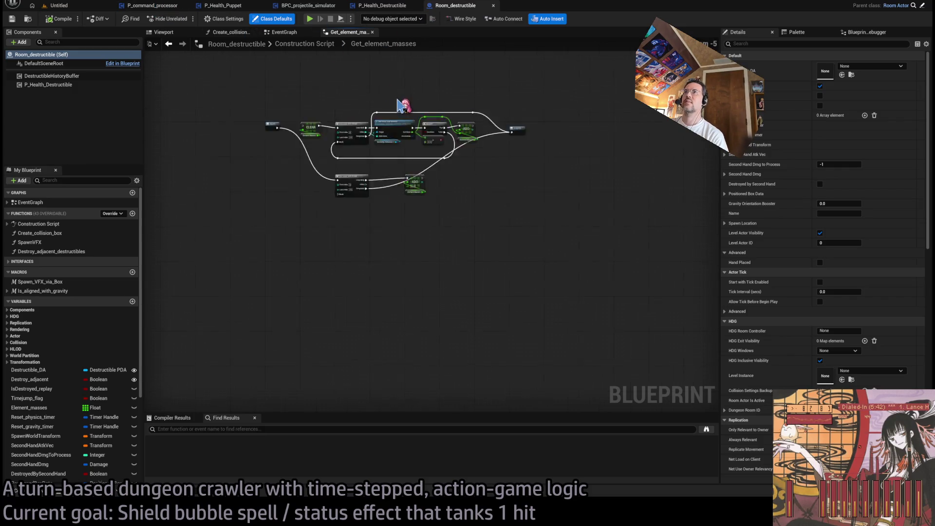
Step: Close the Get_element_masses graph and bring the Take_damage event into view
middle_click(347, 35)
scroll(439, 214, "up", 5)
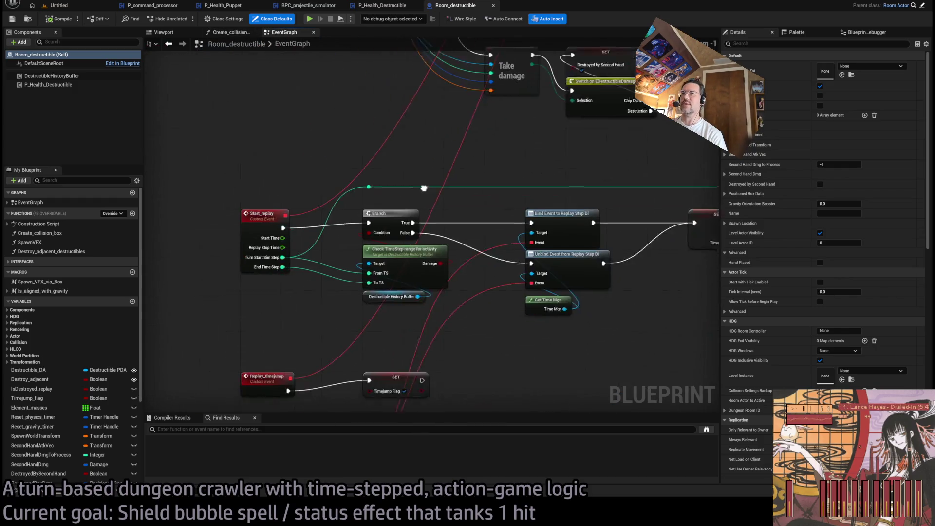
left_click_drag(424, 188, 480, 163)
scroll(378, 223, "down", 2)
scroll(367, 281, "up", 3)
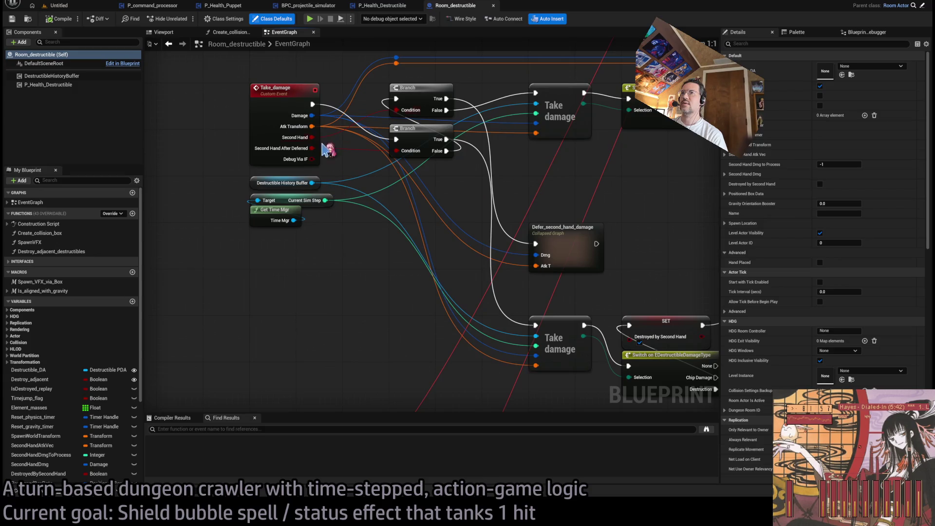
Step: Add Get transform from damage off Damage and move Atk Transform wires to Inferred Transform
mouse_move(312, 115)
left_mouse_down()
mouse_move(316, 293)
mouse_move(295, 283)
left_mouse_up()
mouse_move(312, 126)
left_mouse_down()
mouse_move(359, 213)
mouse_move(332, 288)
mouse_move(263, 189)
mouse_move(263, 213)
left_mouse_up()
left_click_drag(277, 280, 283, 188)
left_click(294, 281)
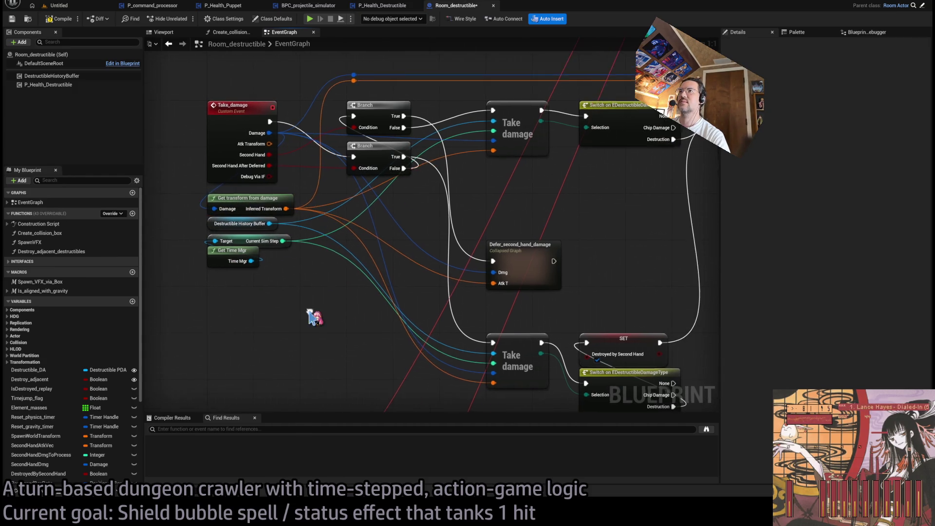
Step: Inspect the Destroy Adjacent Destructibles inputs and the Replay_step Break Destructible History node
scroll(302, 273, "down", 1)
mouse_move(392, 235)
left_mouse_down()
mouse_move(356, 236)
mouse_move(361, 245)
left_mouse_up()
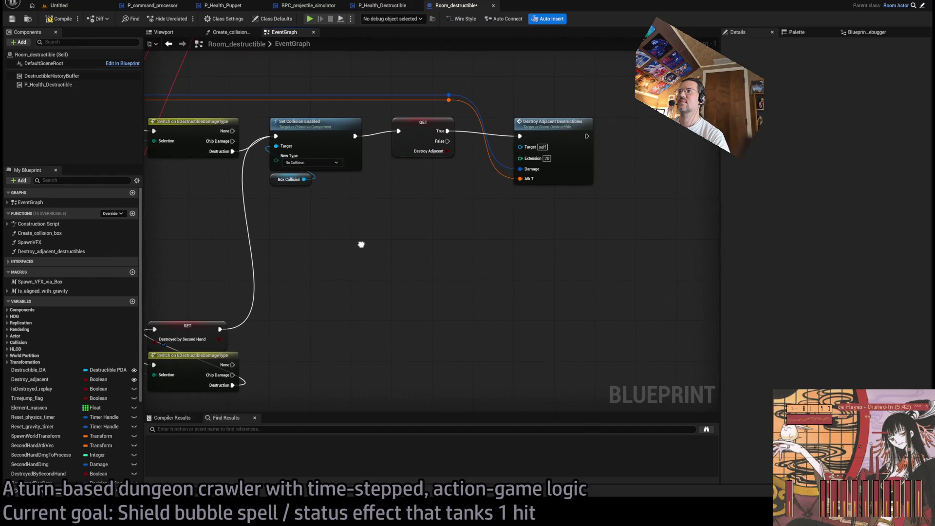
left_click(570, 128)
mouse_move(378, 288)
left_mouse_down()
mouse_move(596, 145)
mouse_move(612, 54)
left_mouse_up()
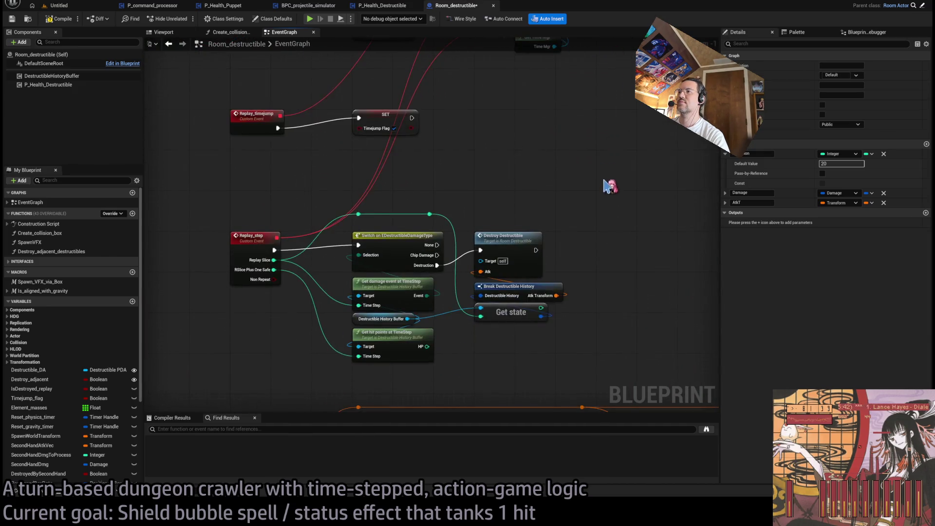
left_click_drag(610, 186, 602, 125)
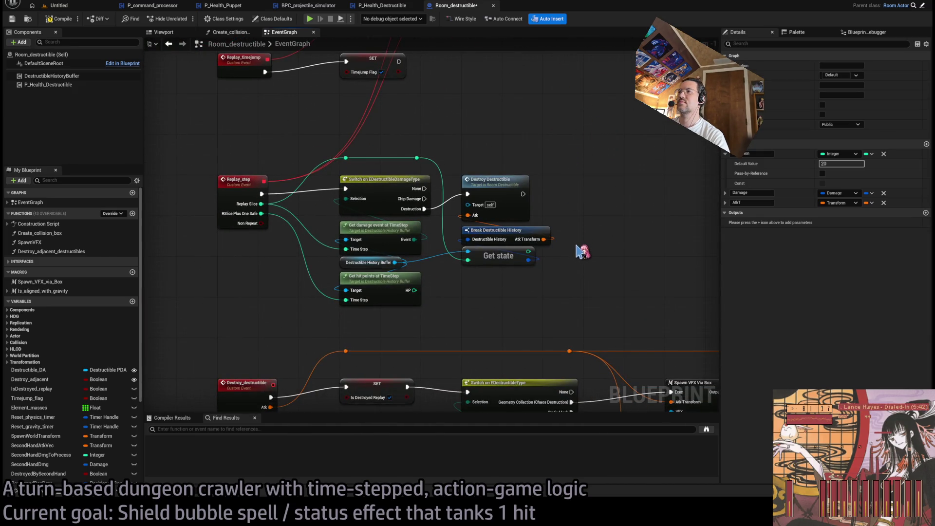
left_click(589, 254)
scroll(587, 251, "up", 1)
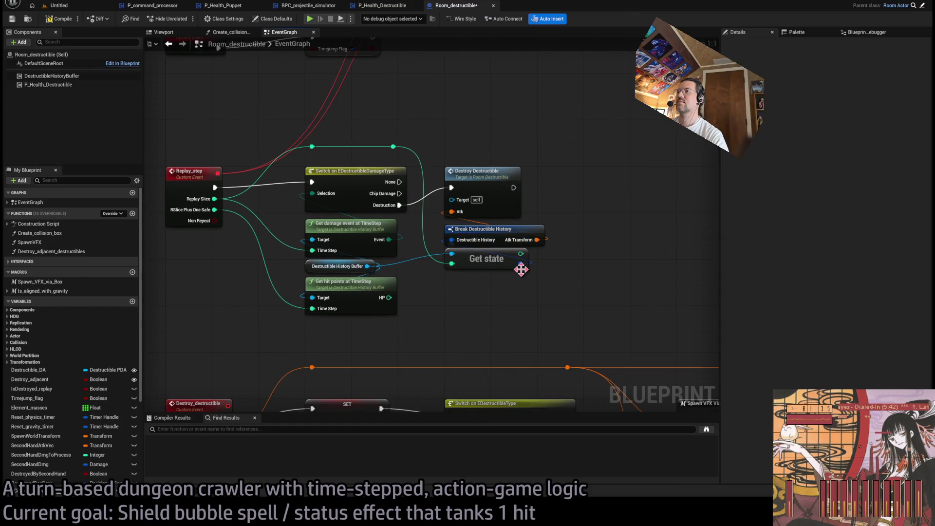
left_click(482, 242)
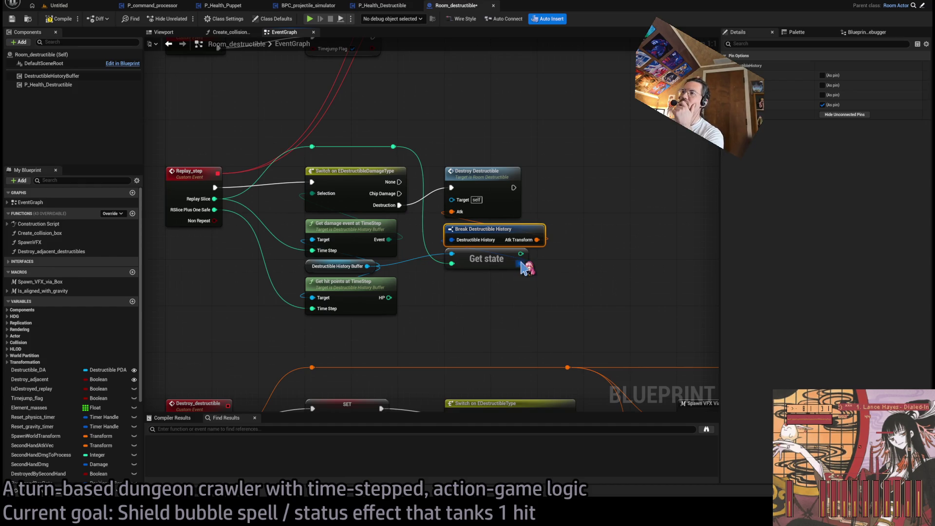
left_click_drag(521, 263, 536, 263)
Step: Review the Destroy_destructible physics nodes and align the Get transform from damage node
scroll(578, 261, "down", 3)
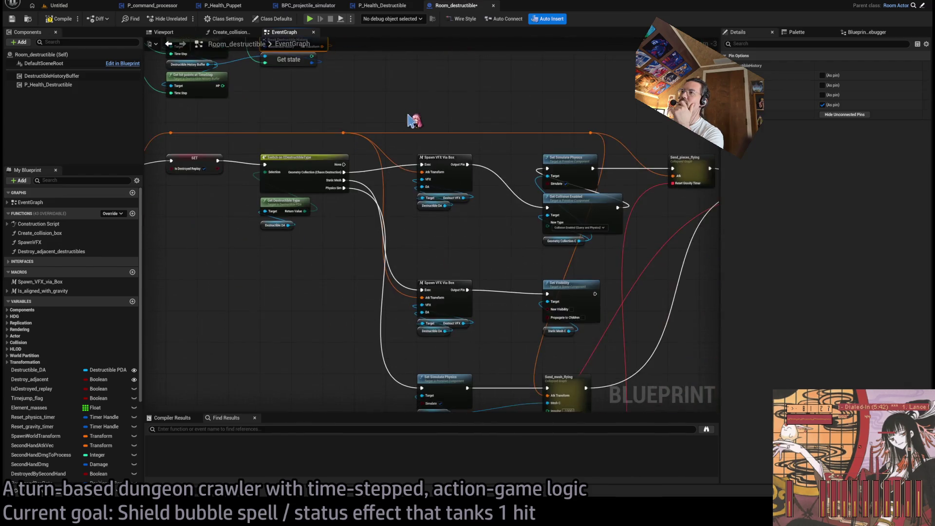
left_click_drag(413, 120, 580, 149)
mouse_move(272, 166)
left_mouse_down()
mouse_move(236, 152)
mouse_move(264, 196)
mouse_move(372, 115)
mouse_move(375, 151)
mouse_move(466, 252)
mouse_move(485, 299)
mouse_move(595, 285)
left_mouse_up()
scroll(374, 131, "up", 1)
scroll(484, 299, "down", 3)
scroll(456, 312, "up", 3)
scroll(595, 285, "down", 2)
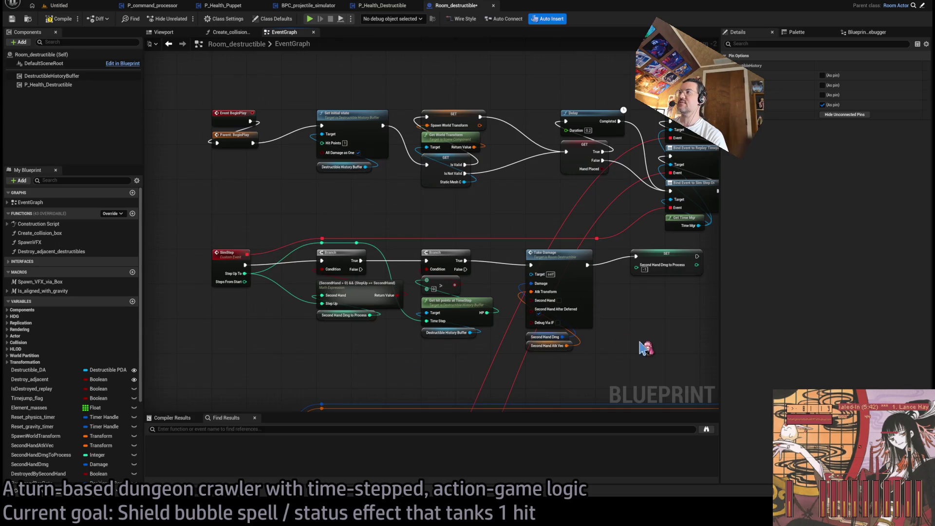
scroll(647, 346, "up", 2)
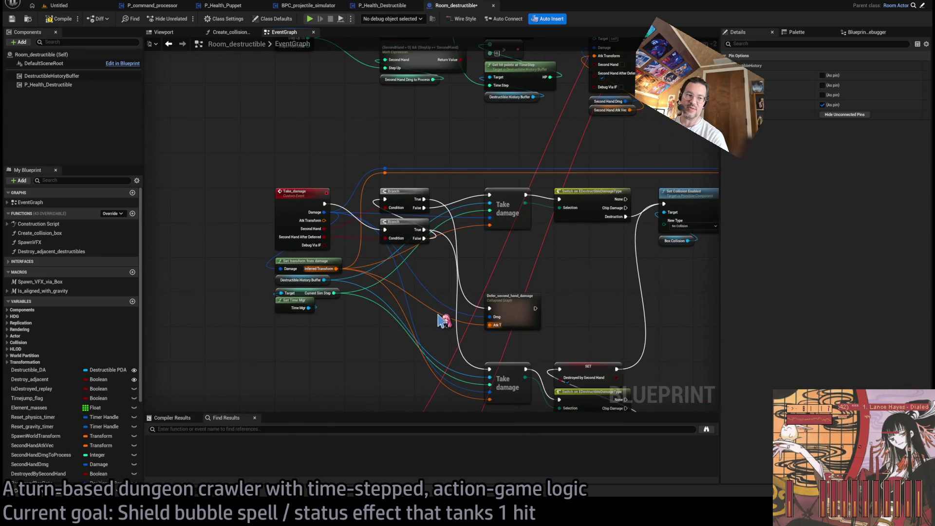
scroll(380, 307, "up", 1)
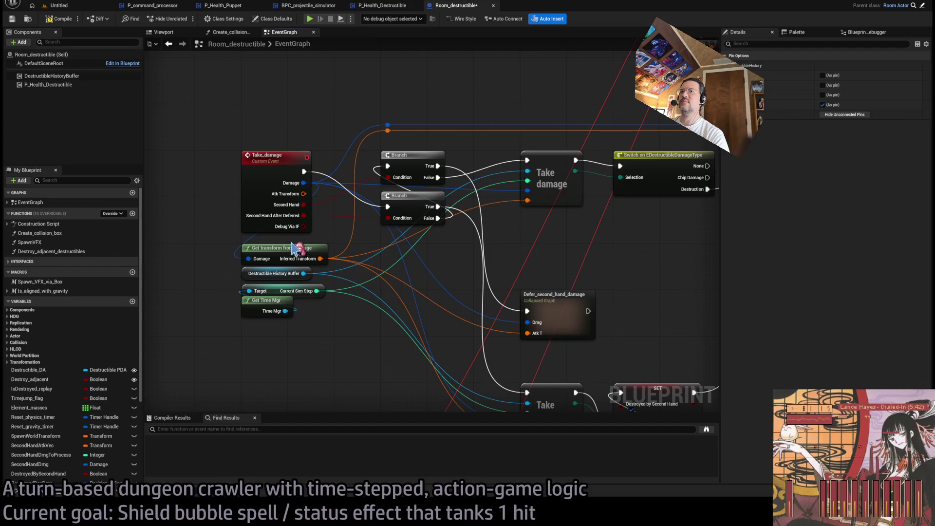
left_click_drag(294, 249, 294, 244)
Step: Delete Take_damage's Atk Transform input in Details and compile, which reports two Atk Transform errors
left_click(292, 160)
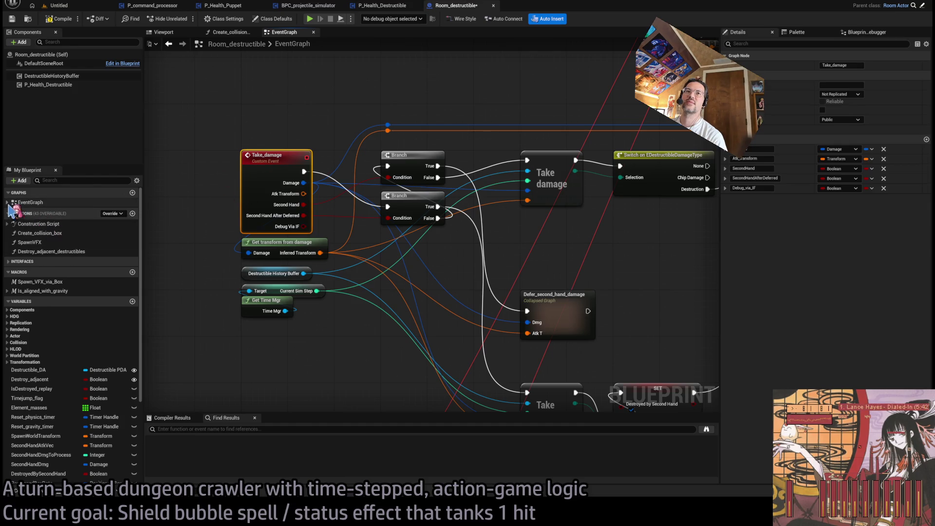
left_click(8, 203)
left_click(8, 204)
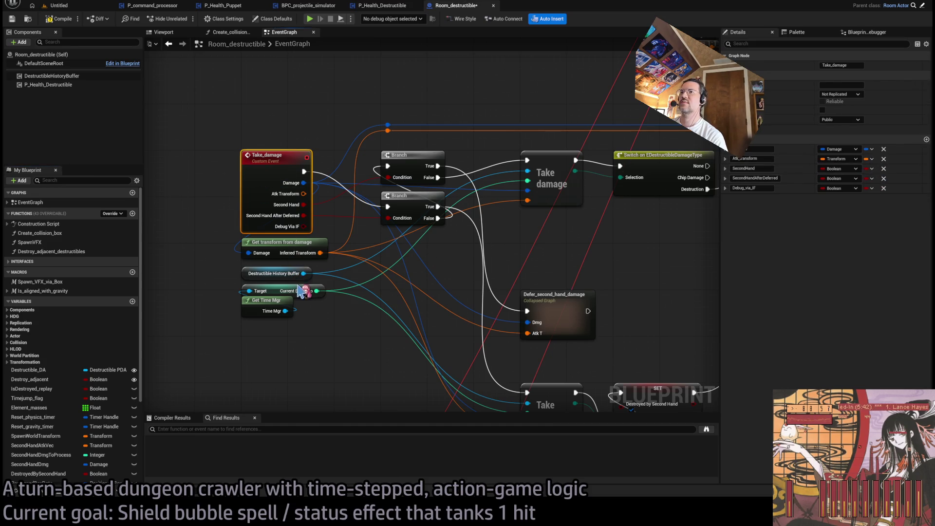
left_click(358, 106)
left_click(276, 183)
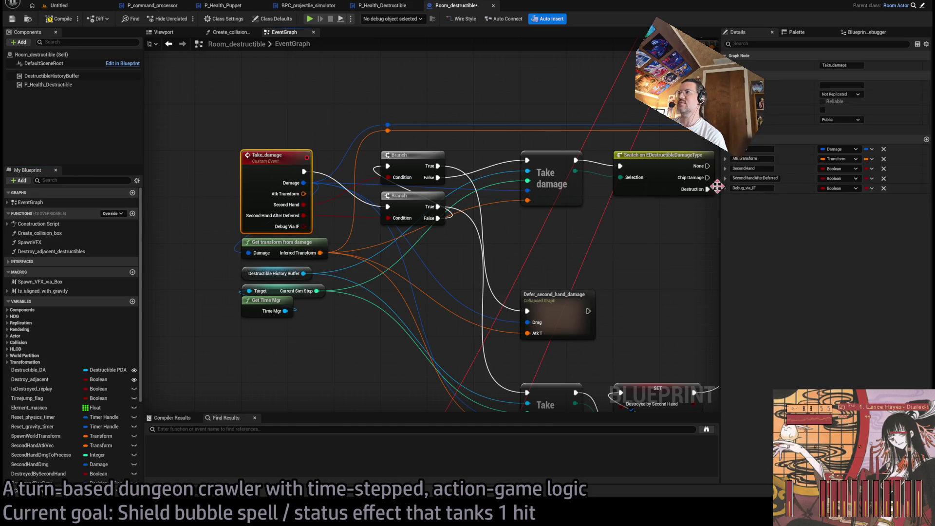
left_click(883, 159)
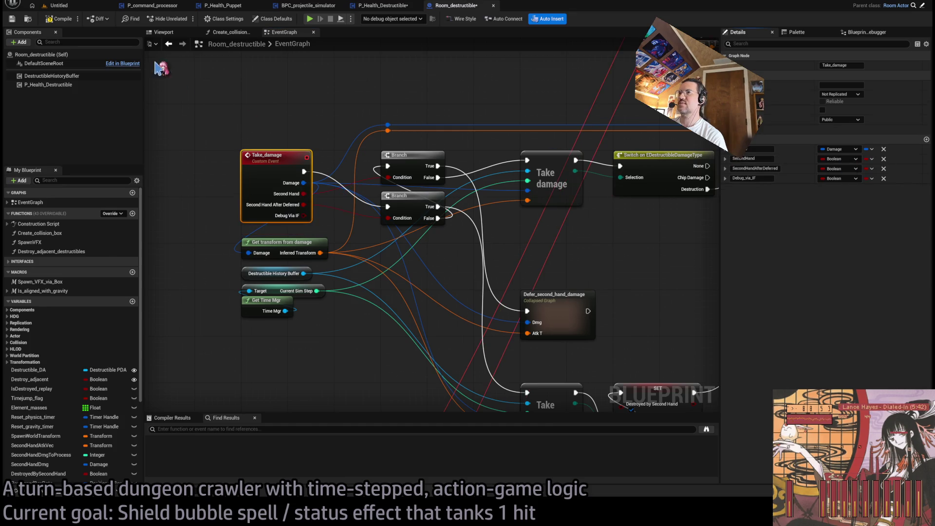
left_click(59, 20)
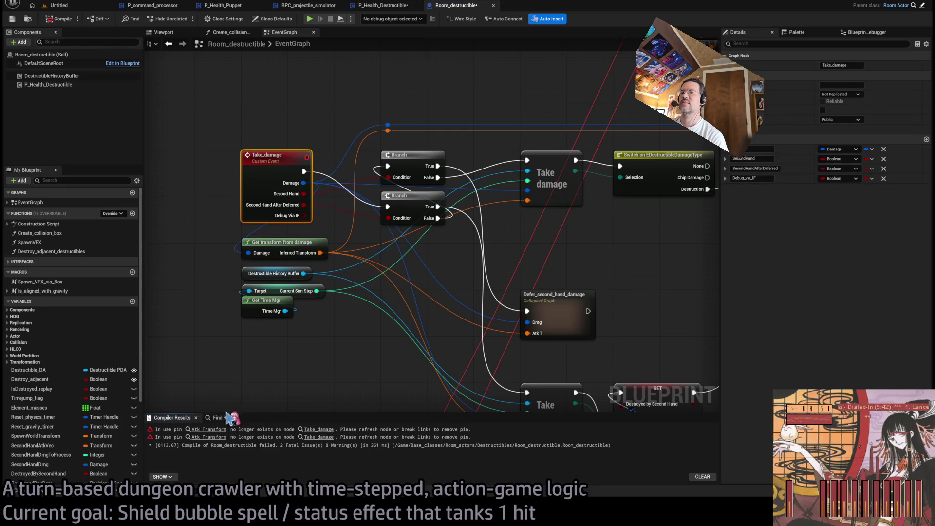
Step: Recompile Room_destructible and read the Atk Transform errors in Compiler Results
left_click(219, 430)
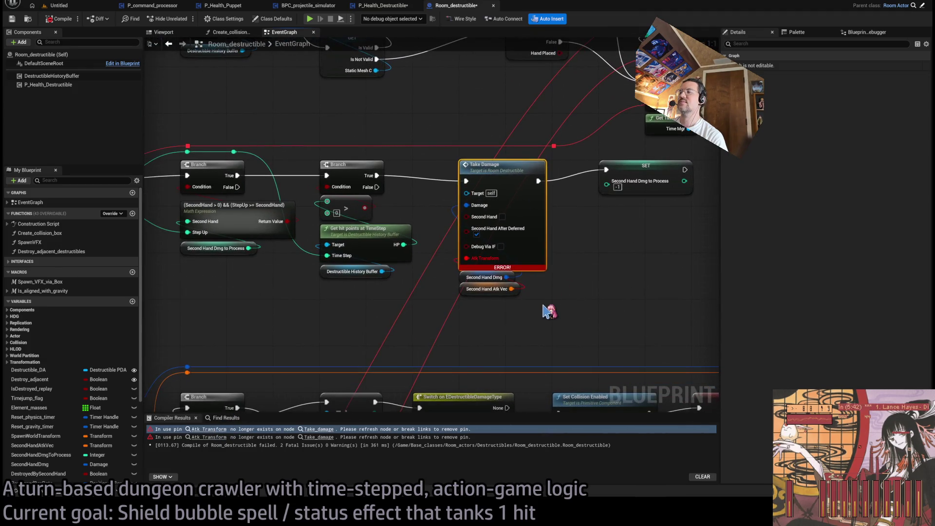
scroll(532, 312, "down", 3)
scroll(532, 312, "up", 2)
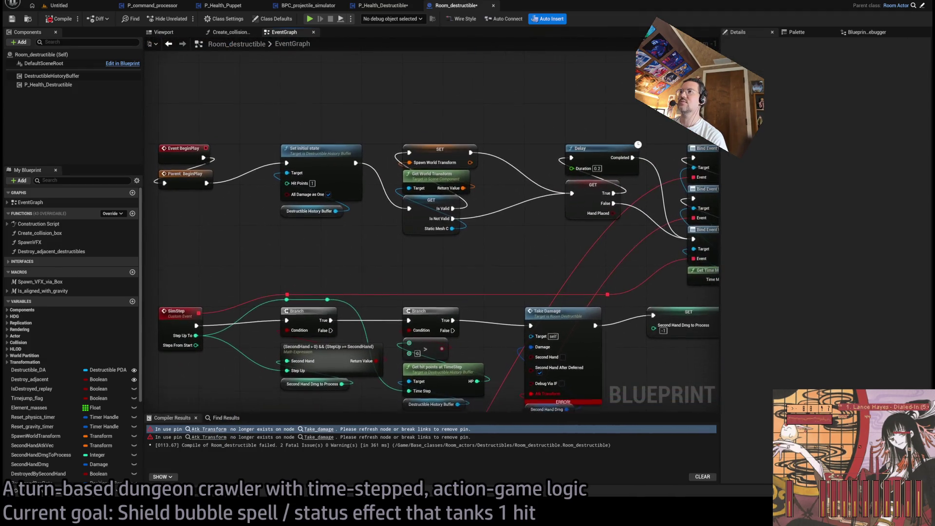
scroll(410, 320, "down", 2)
scroll(539, 328, "up", 2)
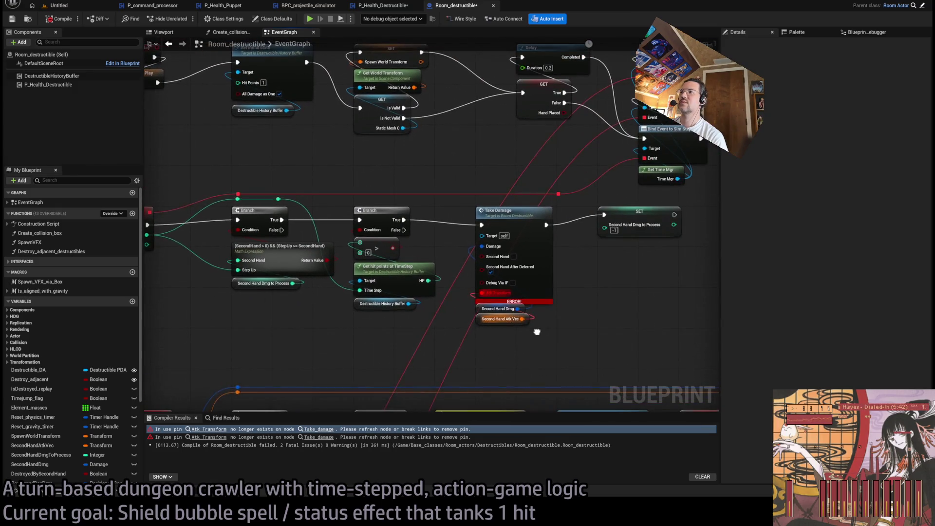
scroll(501, 345, "down", 2)
scroll(529, 182, "up", 2)
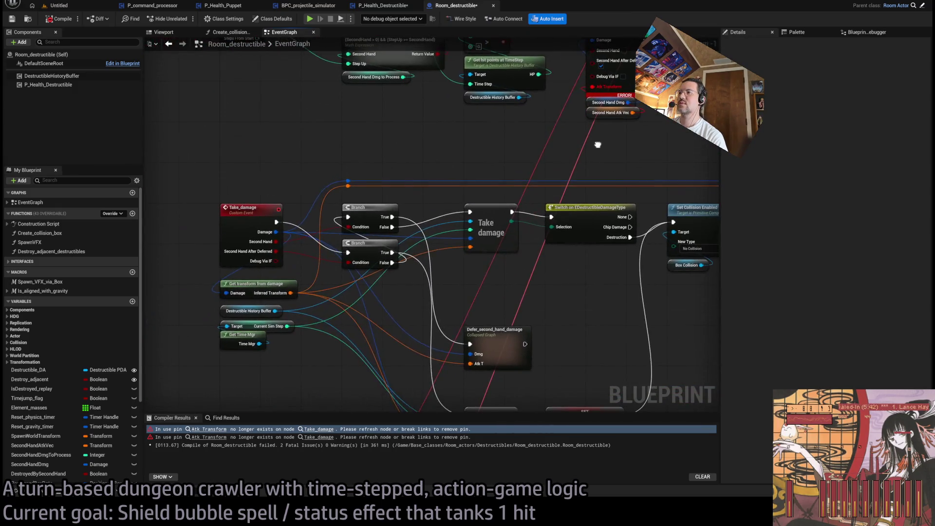
scroll(555, 183, "down", 2)
scroll(546, 243, "up", 2)
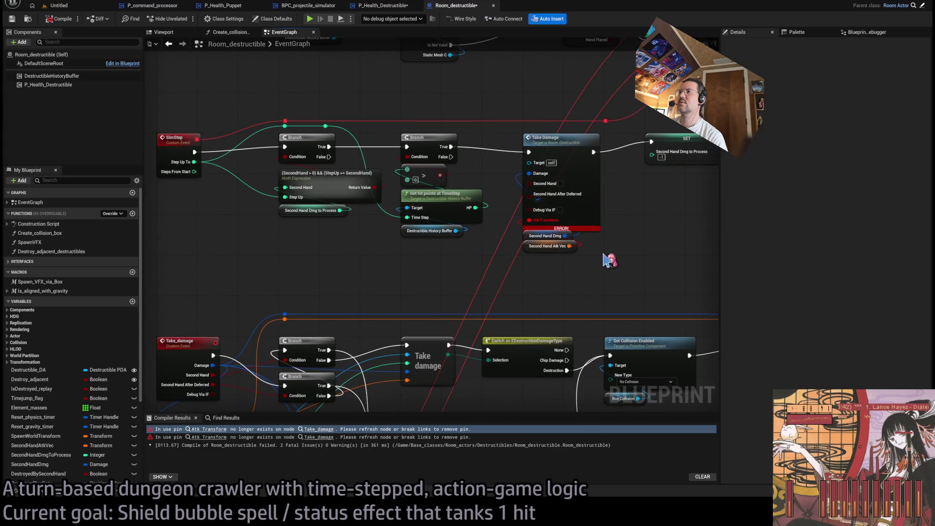
scroll(539, 291, "down", 2)
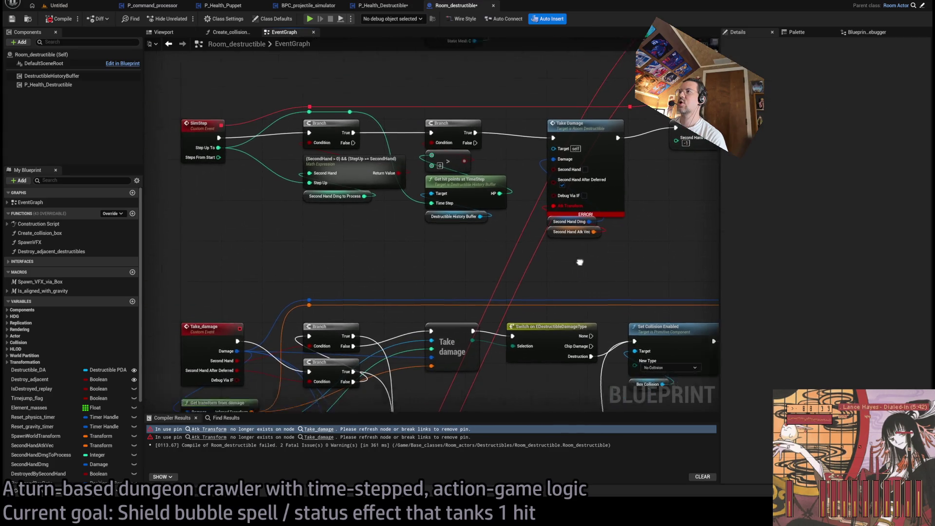
scroll(520, 319, "up", 2)
scroll(519, 320, "down", 2)
scroll(428, 334, "up", 2)
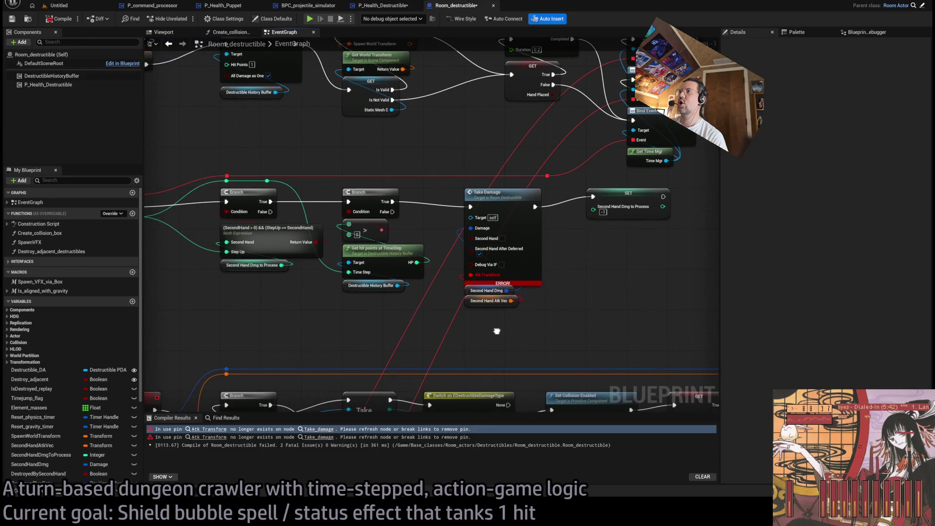
scroll(560, 296, "down", 3)
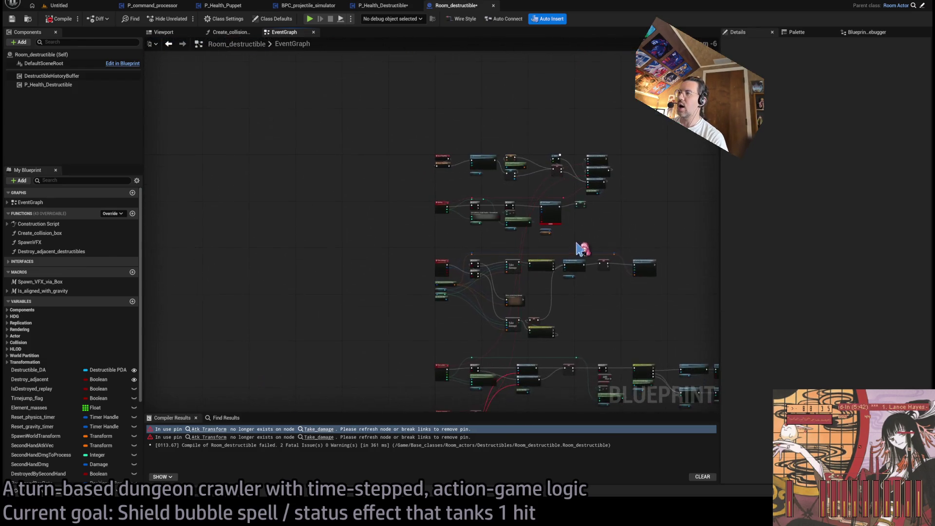
scroll(585, 247, "up", 3)
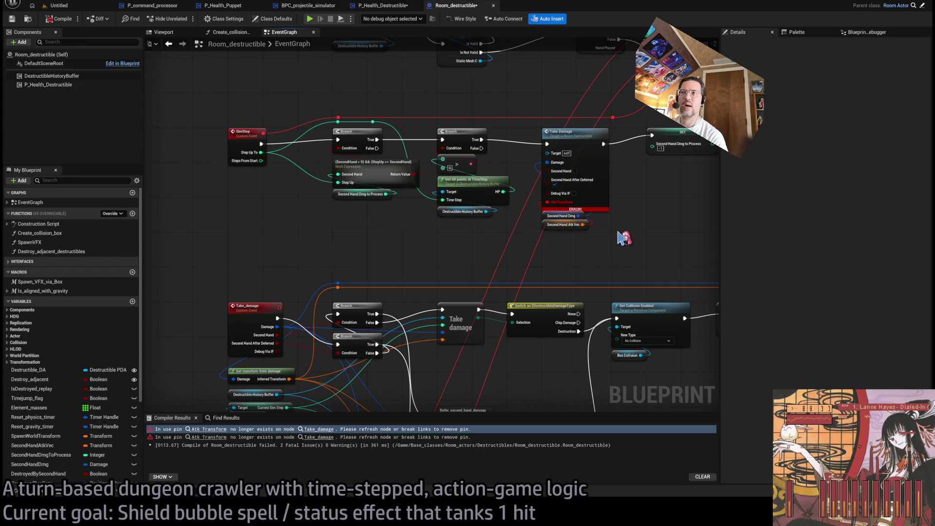
Step: Trace the EventGraph from the bind events and destructible-type switch to the Destroy Adjacent Destructibles call
left_click_drag(623, 236, 509, 267)
left_click_drag(566, 289, 623, 44)
left_click_drag(569, 156, 372, 90)
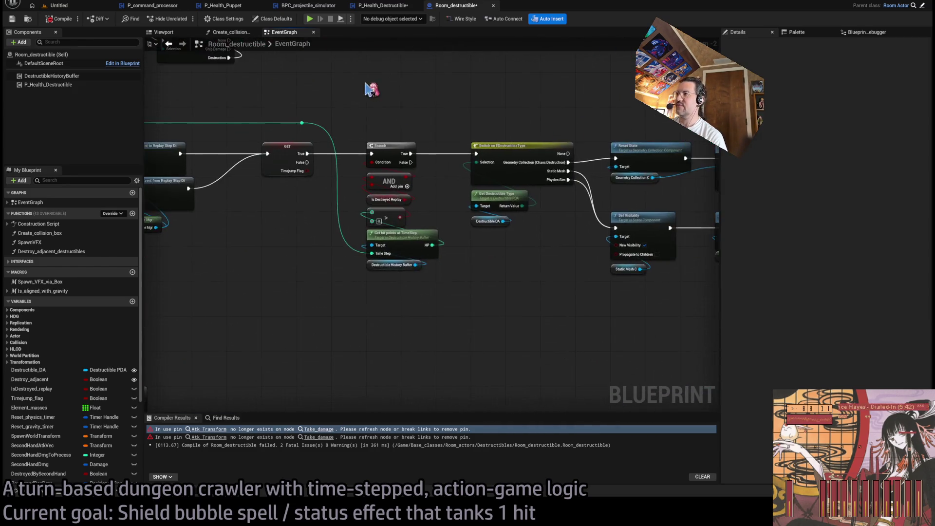
left_click_drag(614, 207, 291, 227)
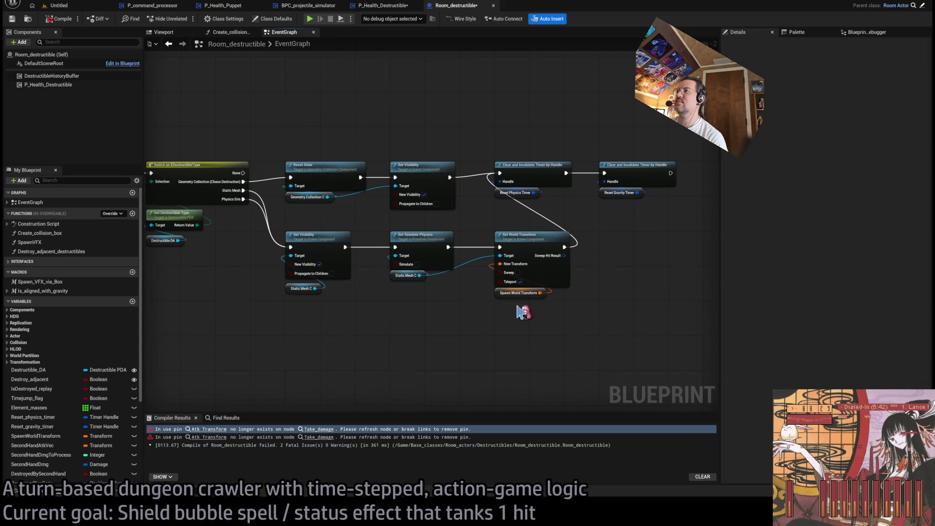
scroll(448, 314, "down", 4)
scroll(502, 289, "up", 5)
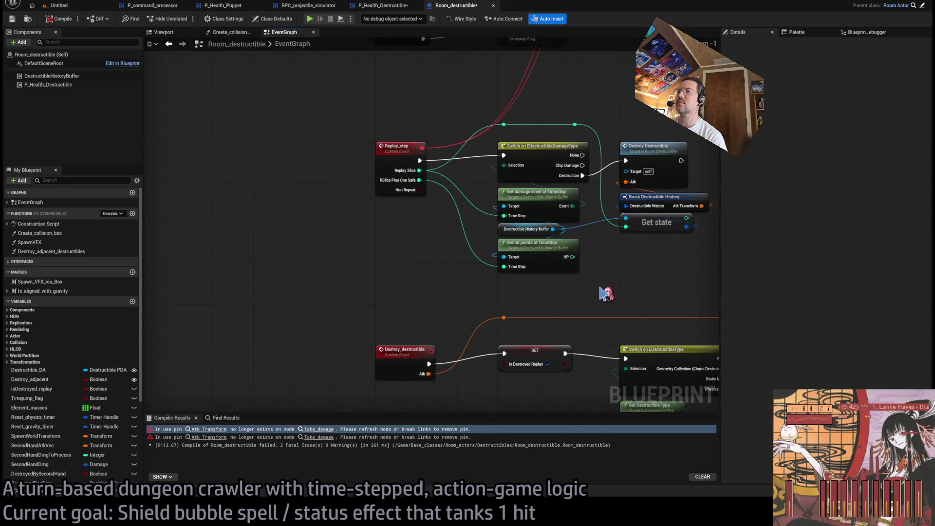
mouse_move(604, 294)
left_mouse_down()
mouse_move(575, 380)
mouse_move(595, 174)
mouse_move(501, 199)
mouse_move(465, 133)
mouse_move(293, 107)
left_mouse_up()
mouse_move(497, 120)
left_mouse_down()
mouse_move(508, 125)
mouse_move(419, 80)
mouse_move(469, 68)
left_mouse_up()
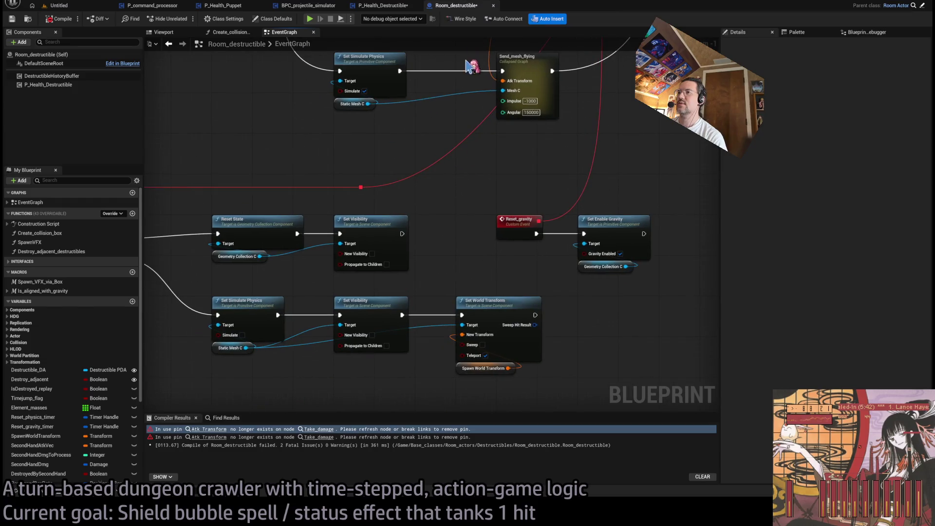
mouse_move(442, 177)
left_mouse_down()
mouse_move(533, 136)
mouse_move(393, 152)
mouse_move(547, 180)
mouse_move(502, 236)
mouse_move(538, 308)
mouse_move(472, 247)
mouse_move(488, 411)
mouse_move(521, 326)
mouse_move(542, 341)
left_mouse_up()
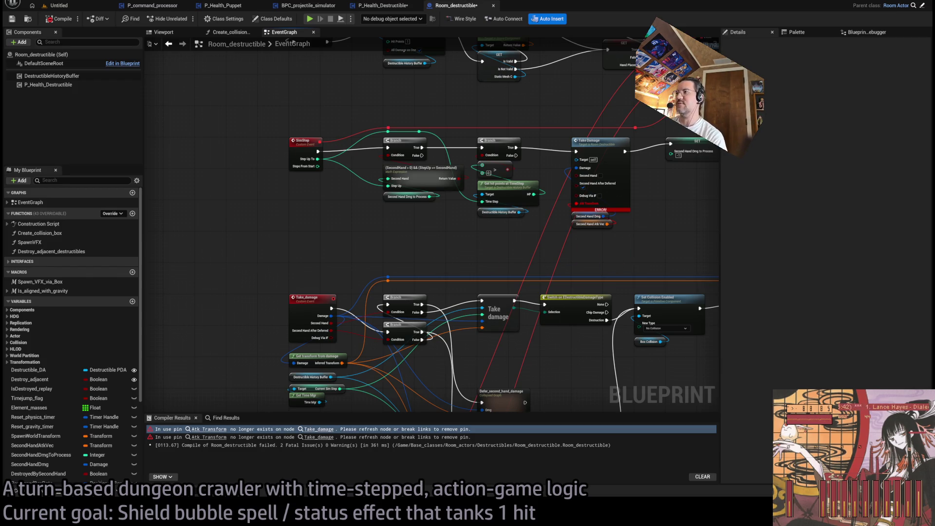
scroll(487, 261, "down", 3)
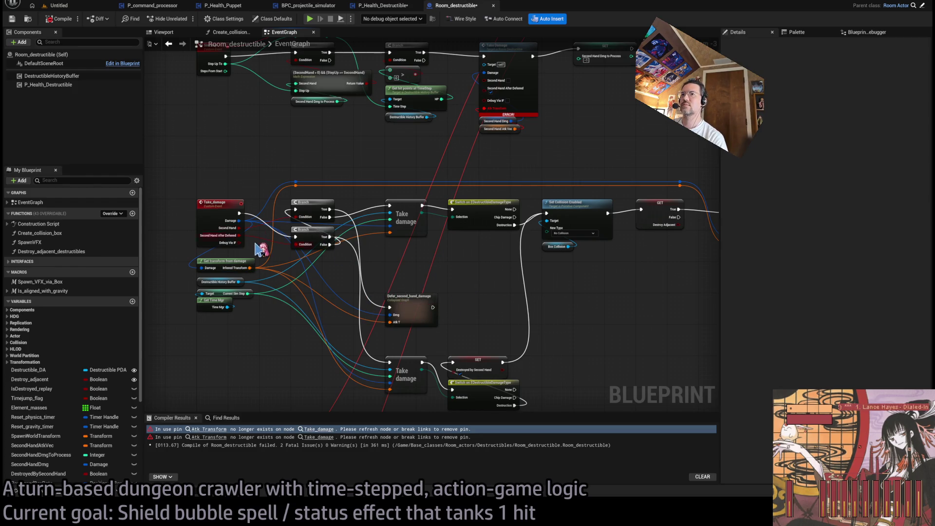
left_click_drag(481, 290, 384, 294)
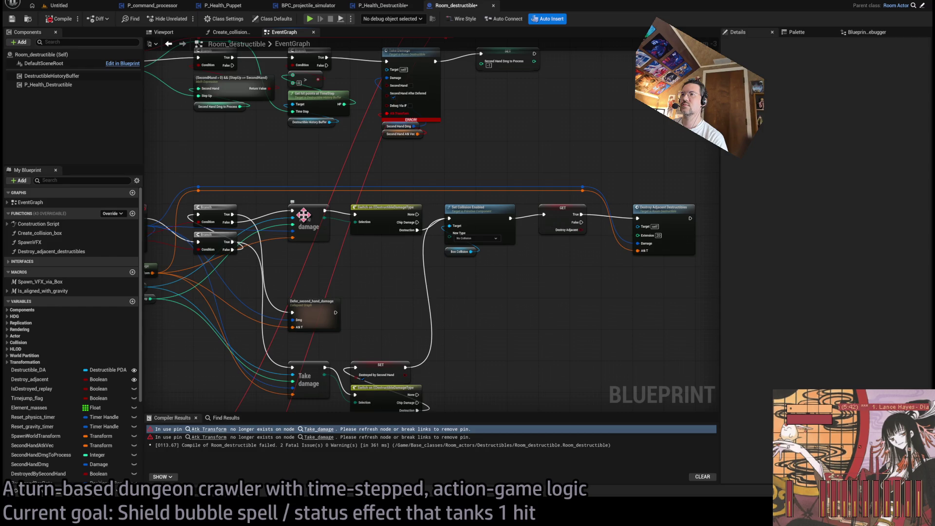
scroll(666, 218, "down", 1)
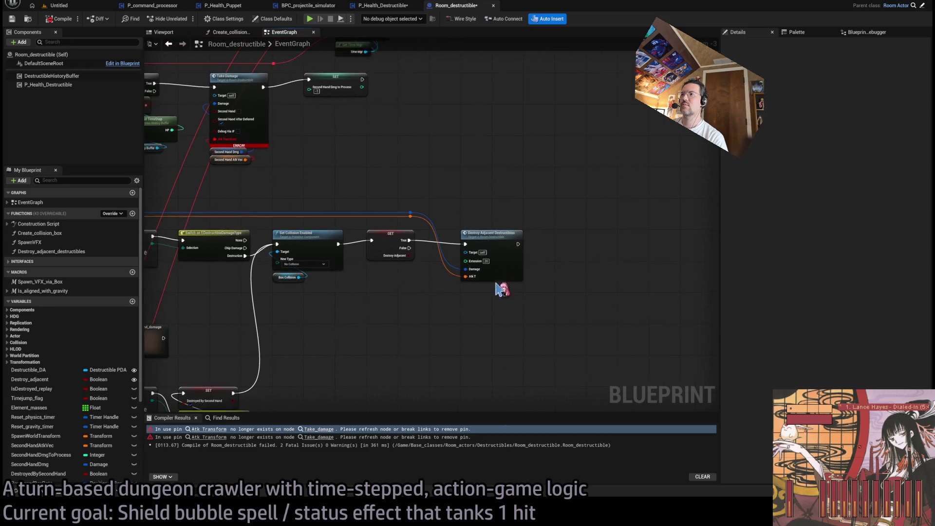
Step: Open the Destroy_adjacent_destructibles graph and connect Atk Transform to the reroute wire
double_click(511, 257)
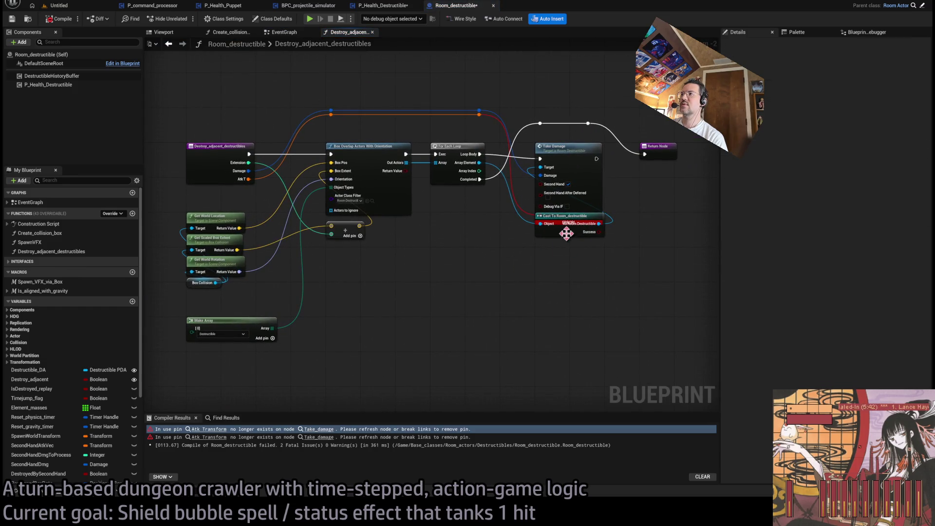
left_click_drag(567, 234, 567, 256)
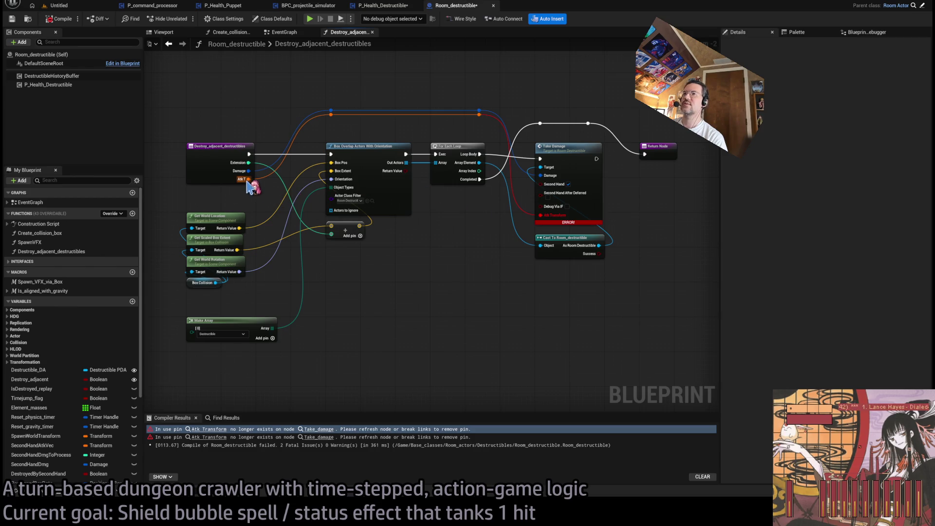
left_click_drag(493, 284, 483, 326)
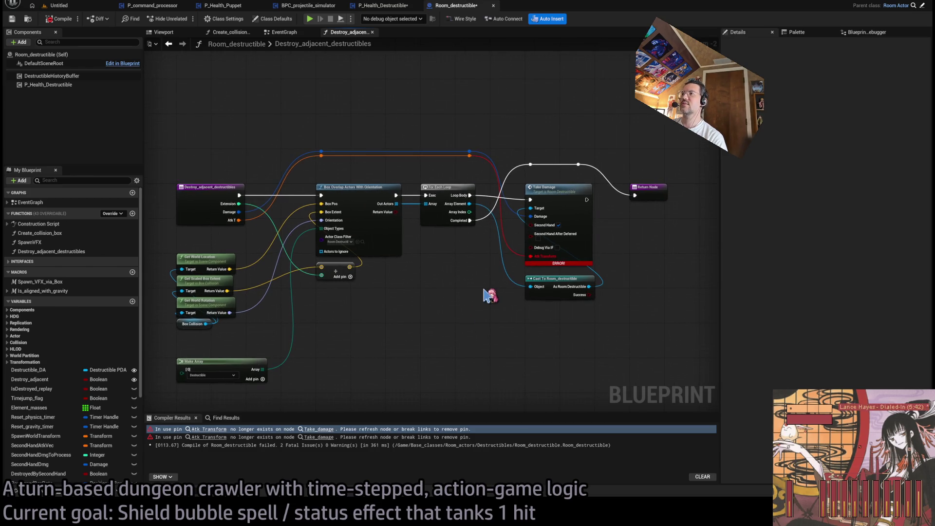
scroll(487, 295, "up", 1)
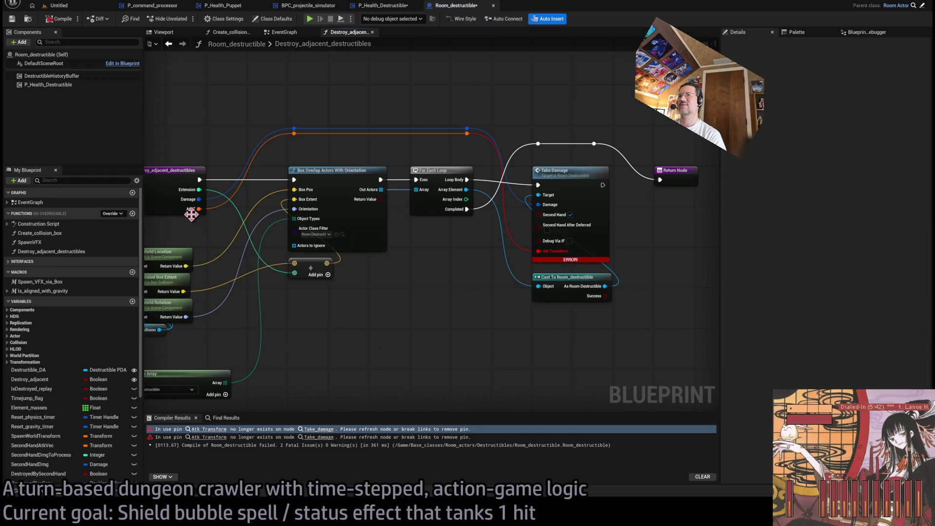
left_click_drag(469, 141, 466, 133)
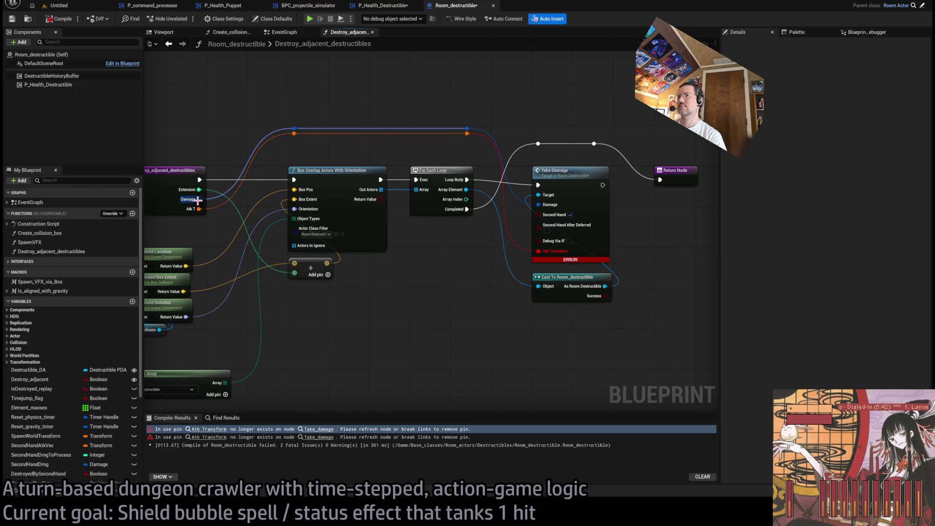
Step: Shift the Box Overlap, For Each, Cast and Take Damage nodes right of the entry node
left_click_drag(269, 167, 335, 170)
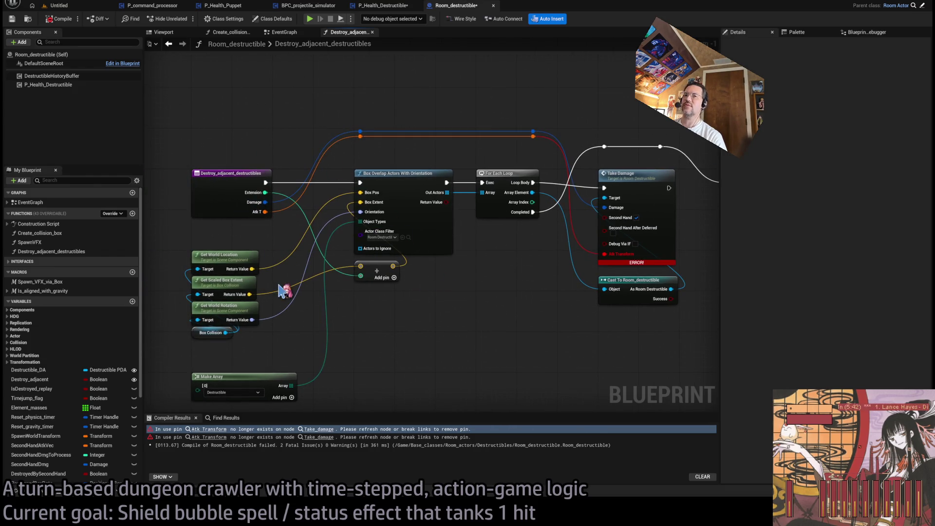
scroll(321, 265, "down", 1)
scroll(102, 385, "down", 3)
scroll(101, 384, "down", 2)
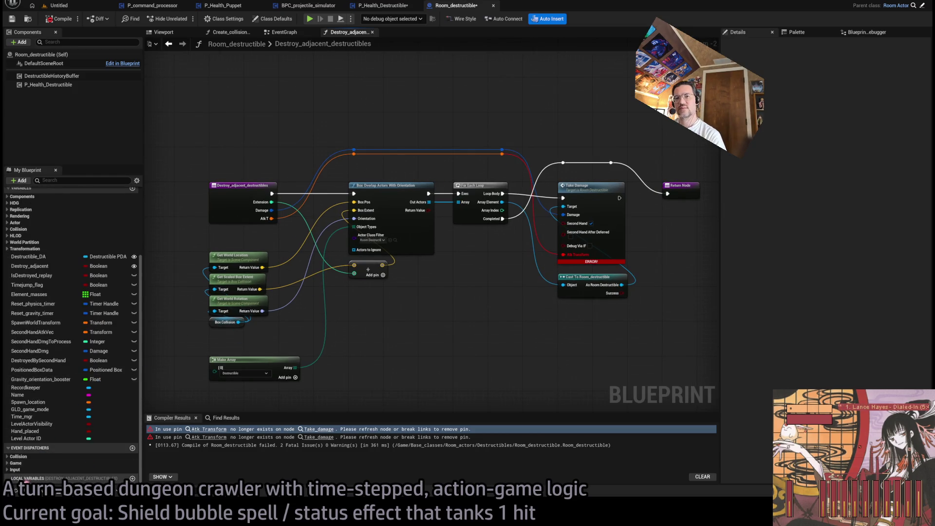
mouse_move(672, 124)
left_mouse_down()
mouse_move(592, 234)
mouse_move(351, 393)
left_mouse_up()
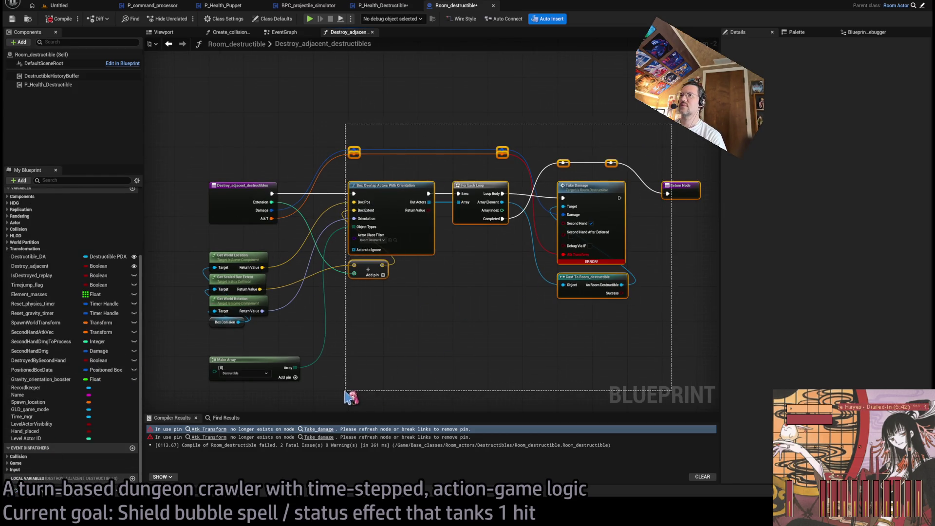
scroll(363, 209, "up", 2)
left_click_drag(391, 181, 578, 181)
left_click(436, 169)
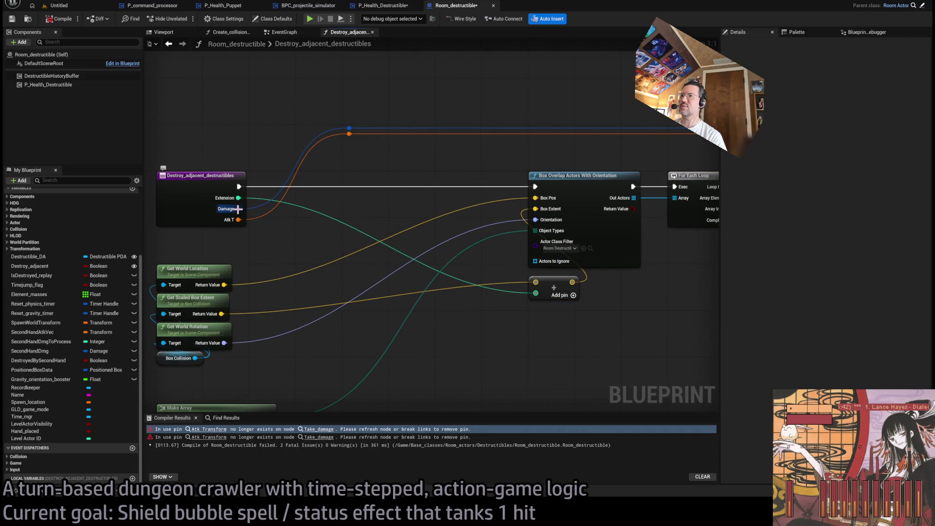
left_click(242, 211)
Step: Add a Damage local variable setter after the entry and name it Damage_local
left_click_drag(328, 184, 375, 193)
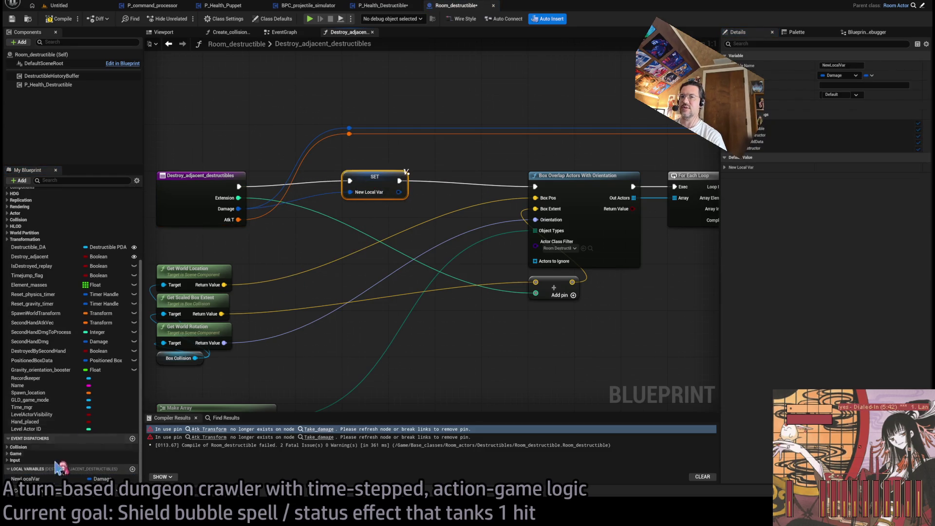
double_click(30, 479)
type("Damage")
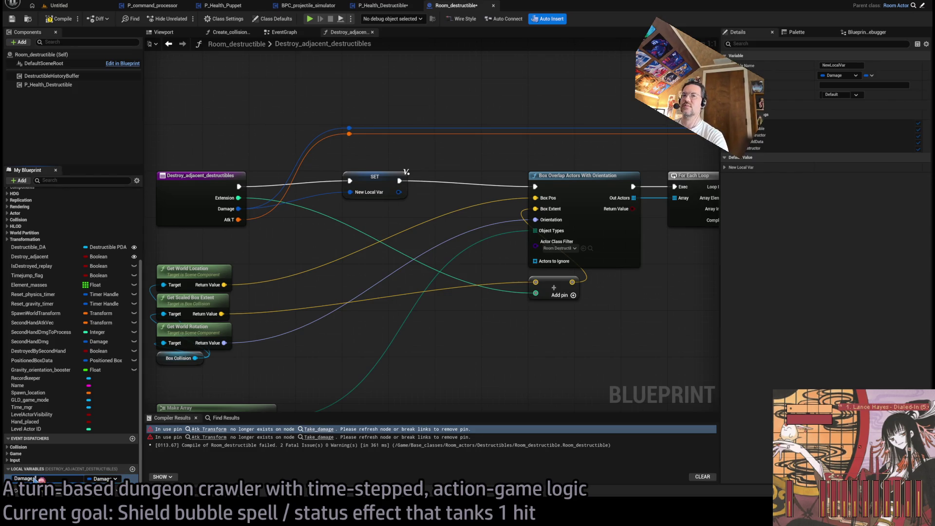
type("_local")
key("Return")
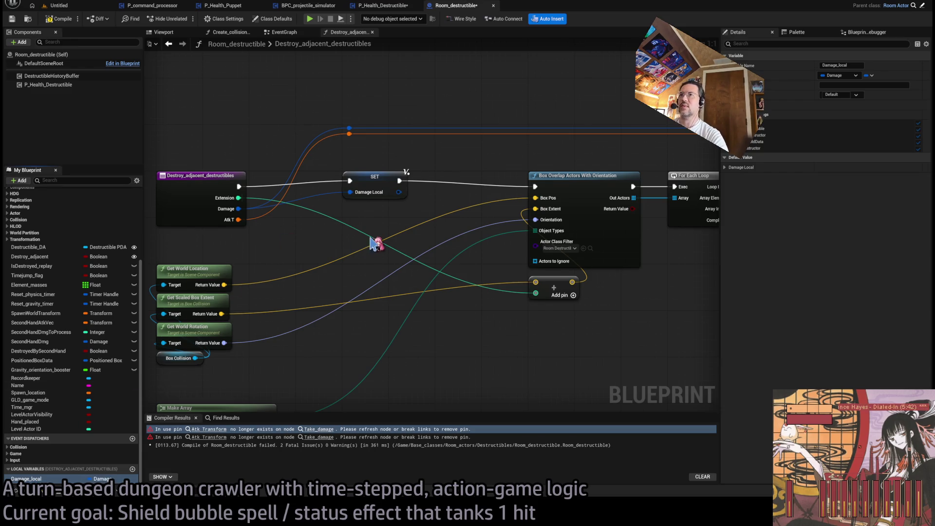
Step: Delete the stale Atk T wire and its reroute nodes
scroll(378, 214, "down", 2)
left_click_drag(384, 219, 297, 217)
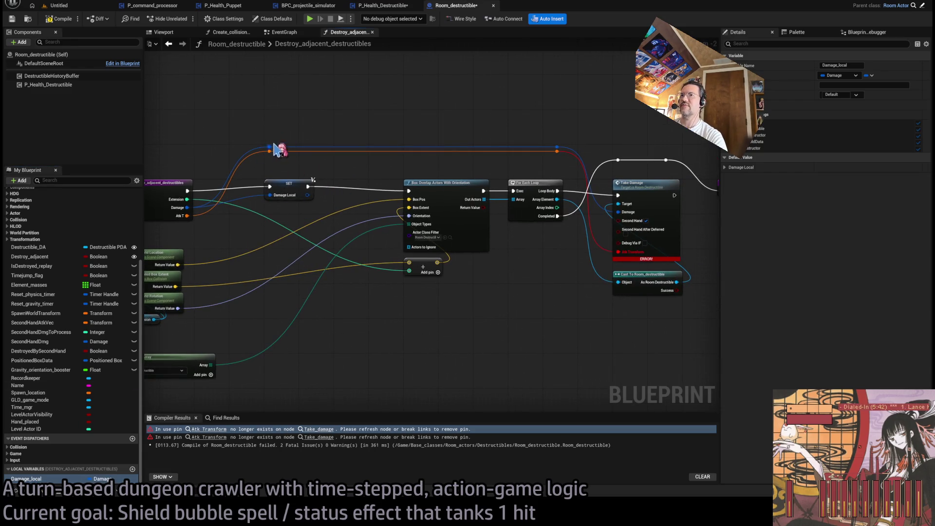
left_click_drag(370, 190, 438, 166)
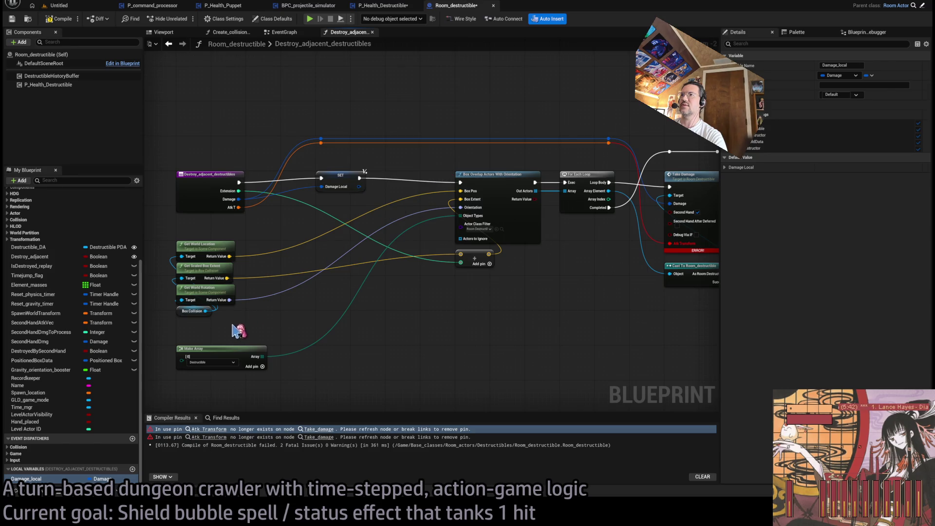
left_click_drag(384, 264, 335, 273)
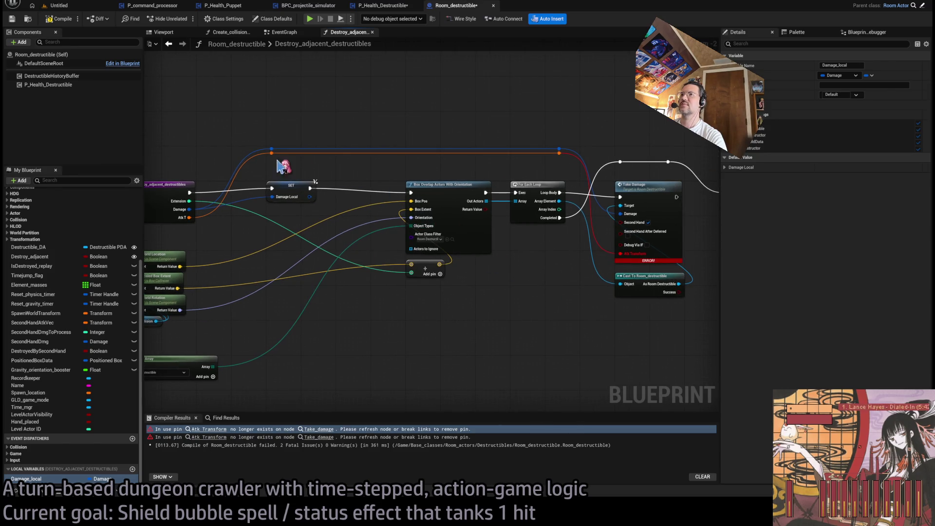
left_click_drag(569, 176, 269, 151)
key("Delete")
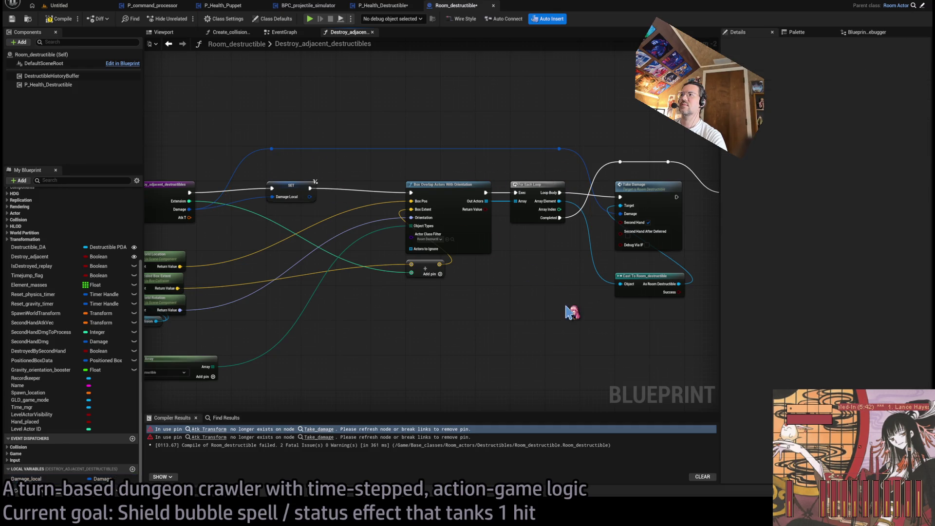
Step: Add a Set members in Damage node off the SET Damage Local node
left_click_drag(568, 313, 440, 244)
left_click_drag(374, 256, 415, 261)
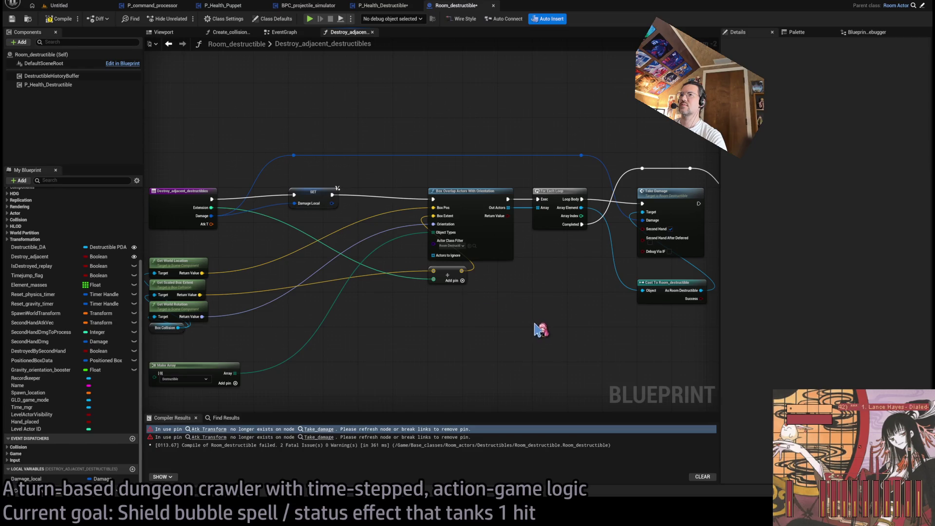
left_click(317, 193)
mouse_move(334, 204)
left_mouse_down()
mouse_move(366, 212)
mouse_move(386, 193)
left_mouse_up()
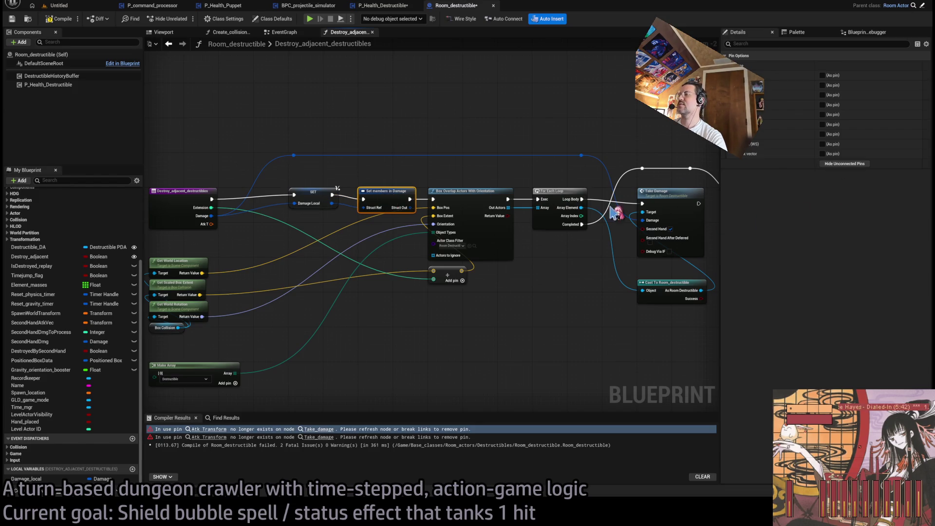
Step: Move the overlap, loop and damage nodes further right to make room
scroll(615, 212, "down", 2)
mouse_move(553, 105)
left_mouse_down()
mouse_move(406, 299)
mouse_move(404, 327)
left_mouse_up()
scroll(396, 188, "up", 2)
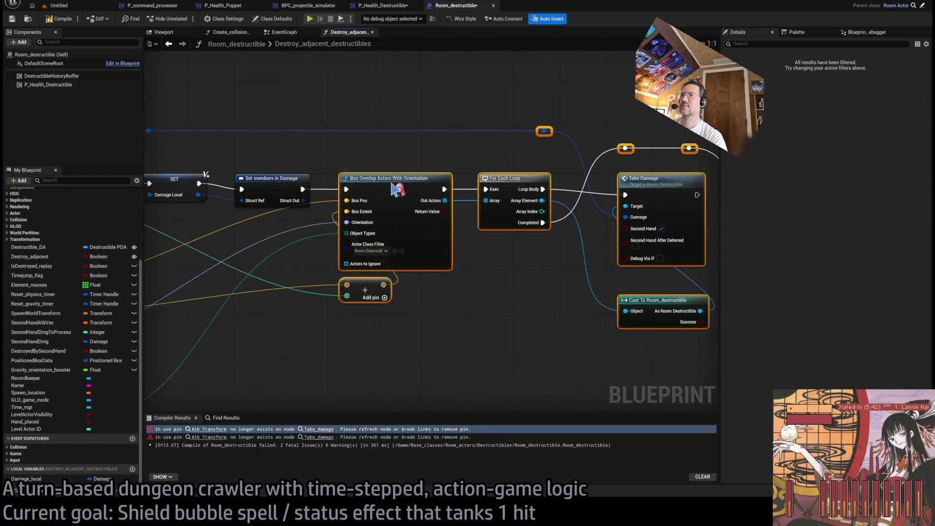
left_click_drag(396, 188, 431, 188)
left_click(410, 116)
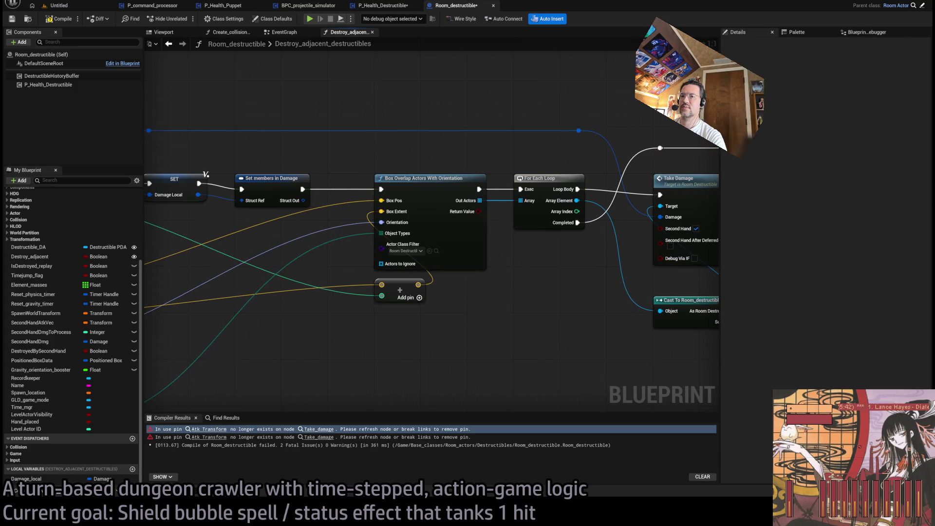
key("alt+Tab")
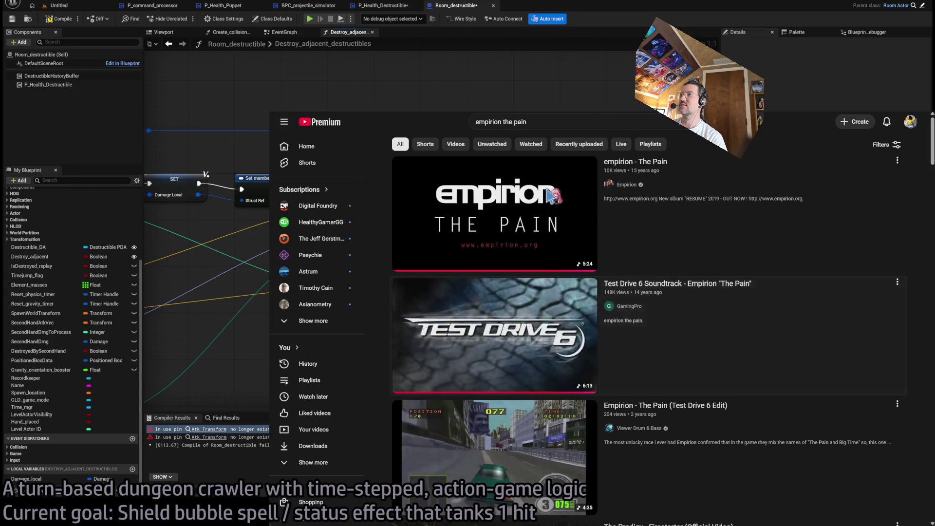
Step: Play Test Drive 6 Soundtrack – Empirion "The Pain" in a small player beside the editor
left_click(863, 308)
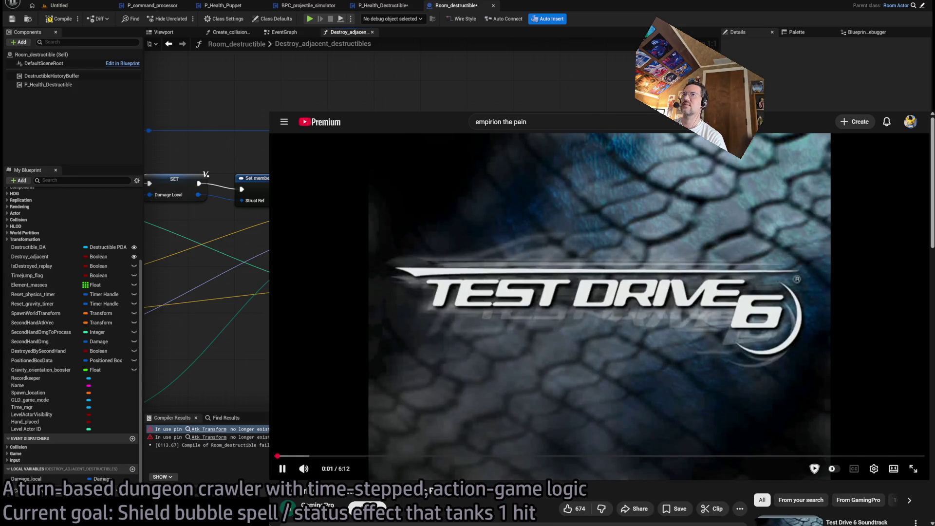
key("super+Down")
mouse_move(781, 470)
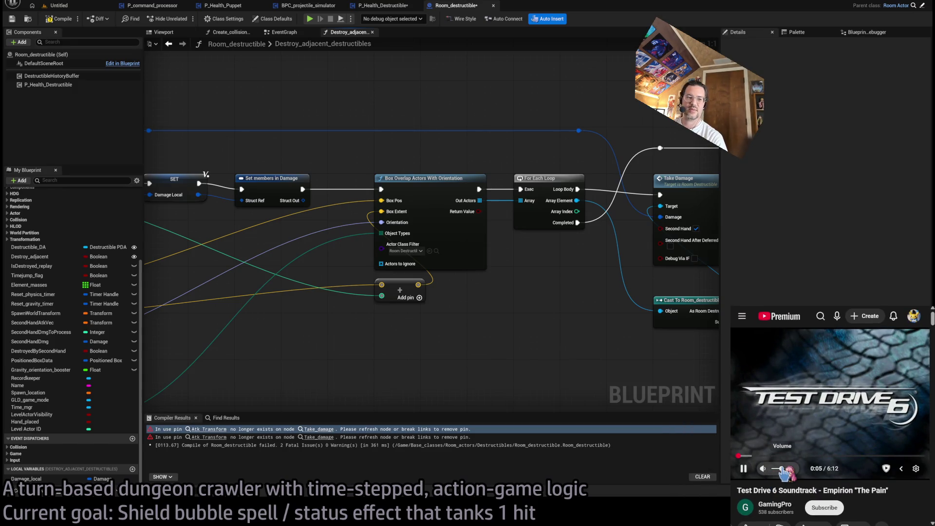
mouse_move(480, 315)
left_mouse_down()
mouse_move(538, 315)
mouse_move(609, 280)
mouse_move(697, 272)
mouse_move(713, 291)
left_mouse_up()
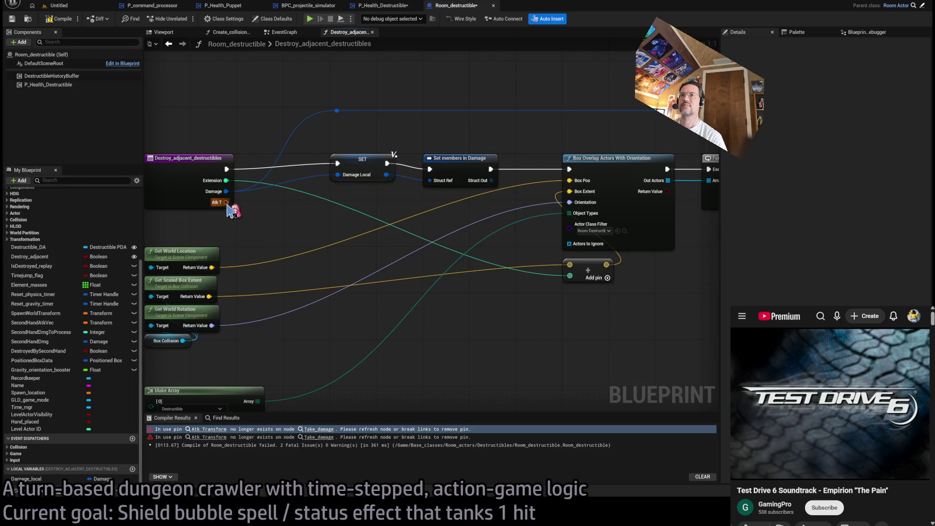
Step: Break Atk T into a Break Transform and expose Location (WS) and Attack Vector on Set members
left_click_drag(227, 203, 463, 360)
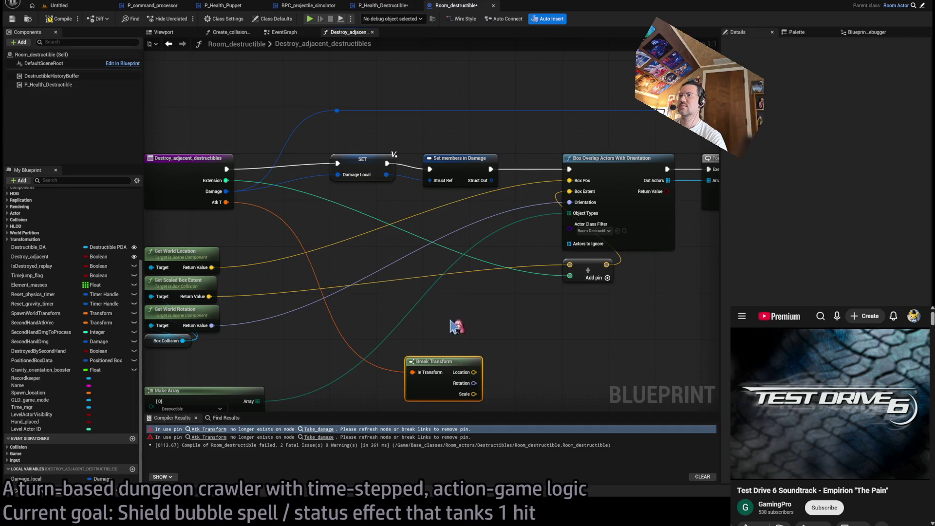
left_click(456, 158)
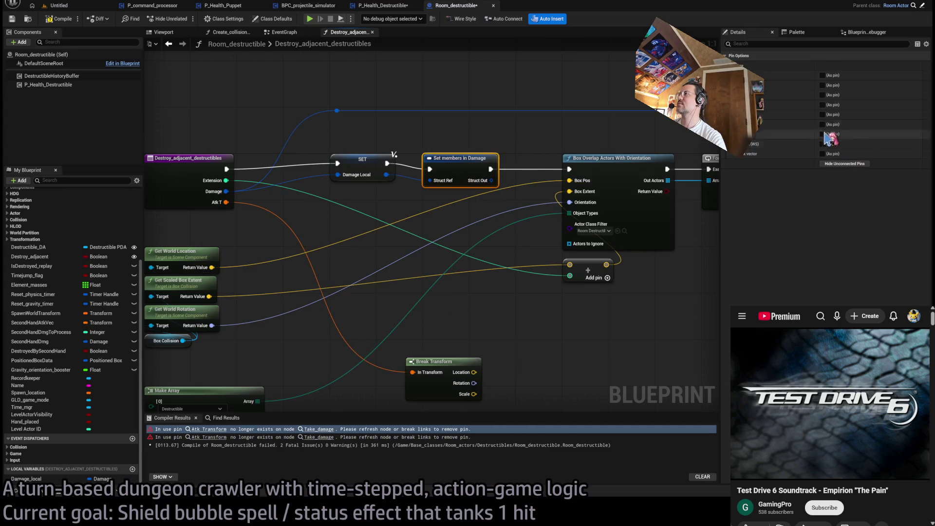
left_click(822, 154)
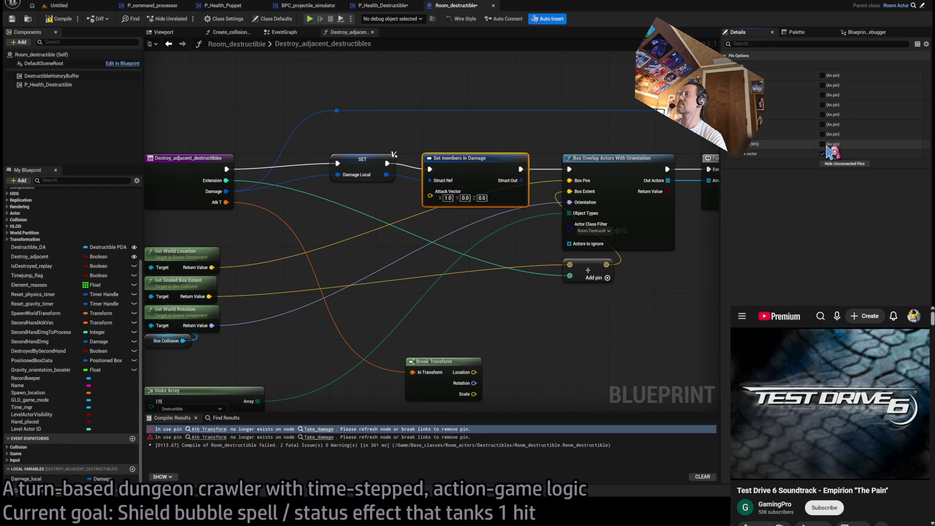
left_click(823, 144)
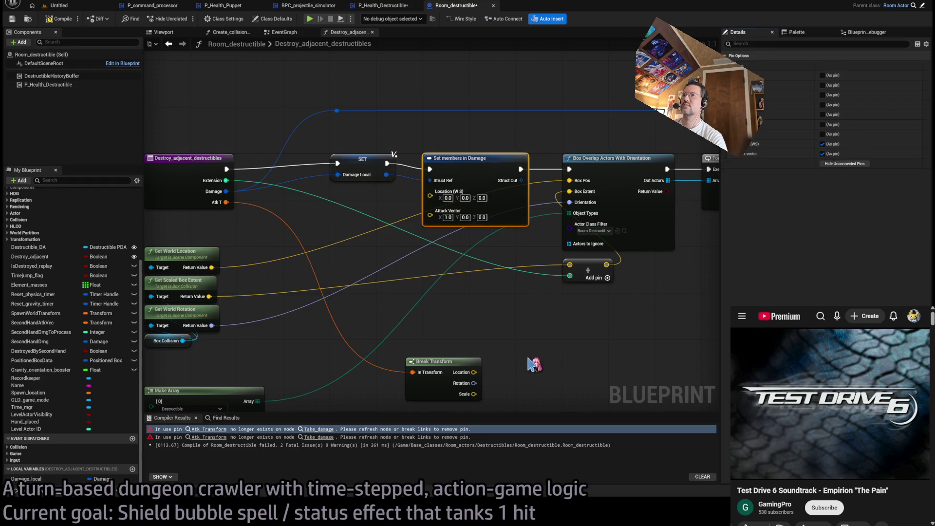
Step: Check Set Collision Enabled and Destroy Adjacent Destructibles in the EventGraph, then return to the function
left_click_drag(503, 346, 501, 309)
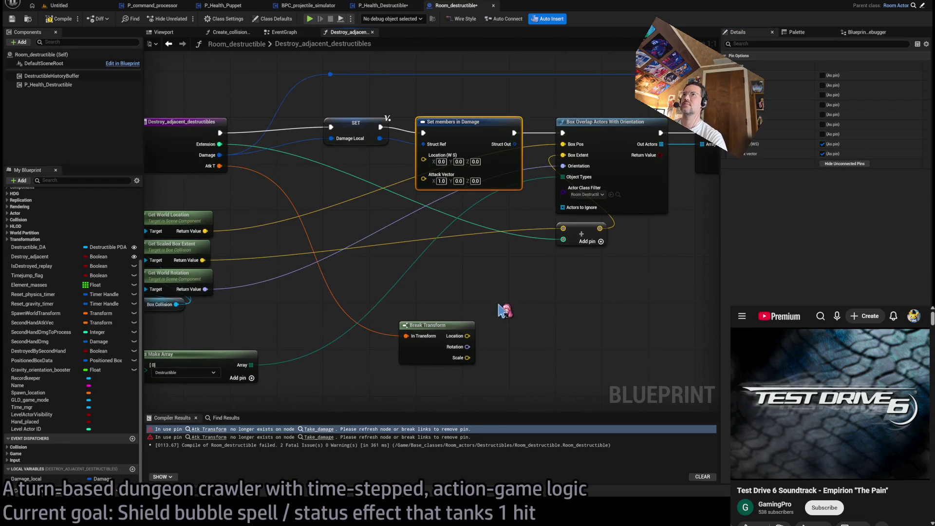
left_click(301, 38)
scroll(386, 146, "up", 3)
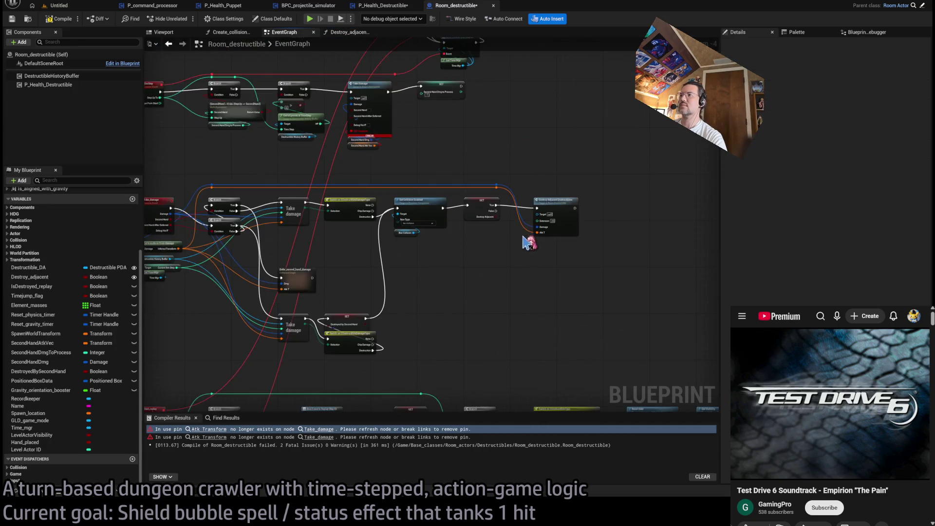
scroll(271, 216, "up", 1)
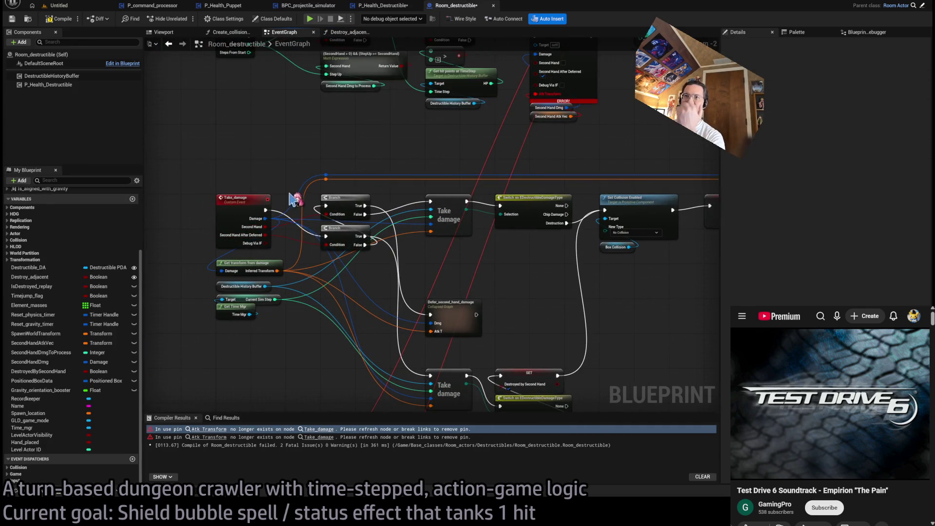
left_click_drag(437, 150, 356, 162)
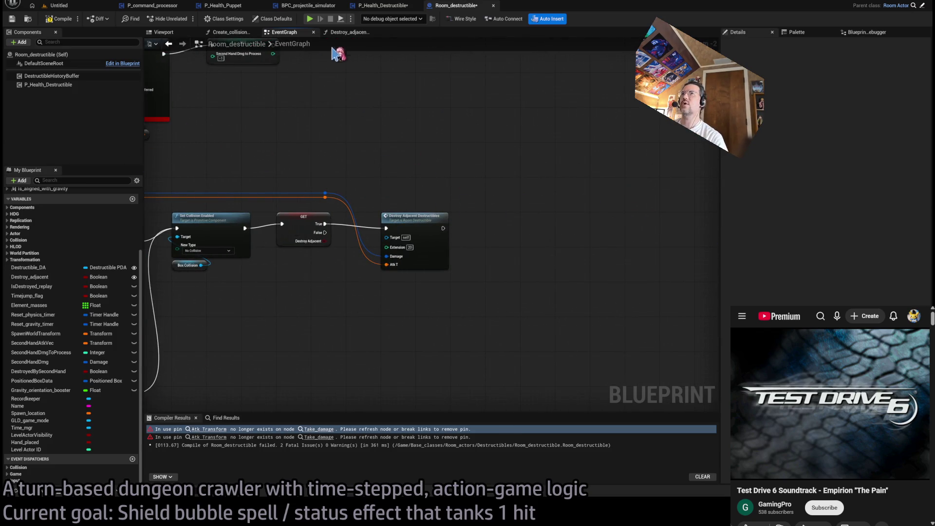
left_click(349, 34)
mouse_move(535, 299)
left_mouse_down()
mouse_move(379, 298)
mouse_move(488, 277)
left_mouse_up()
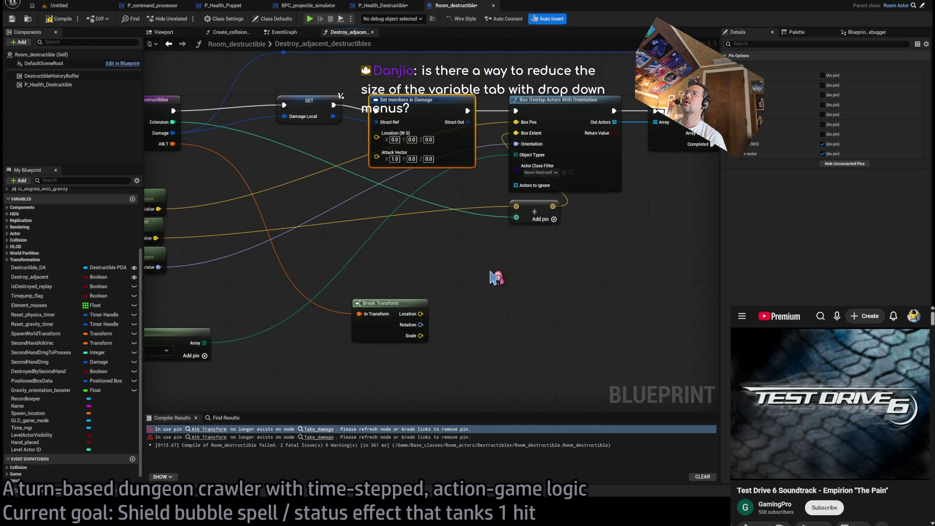
scroll(495, 276, "down", 1)
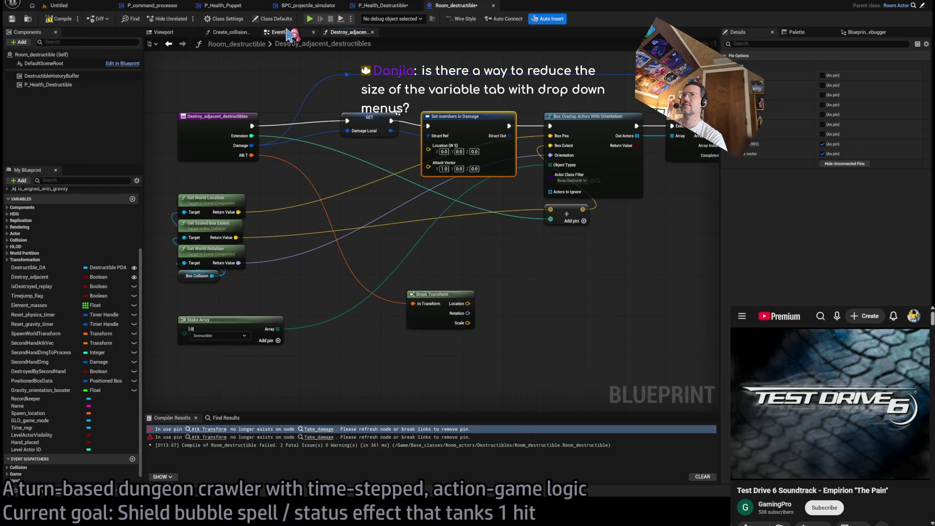
Step: Delete the SET and Set members in Damage nodes from Destroy_adjacent_destructibles
left_click(284, 32)
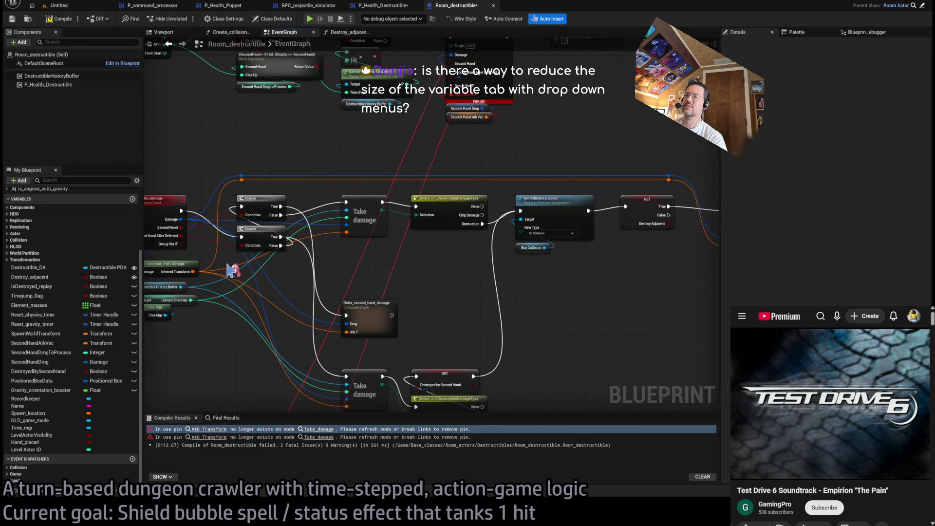
left_click(348, 32)
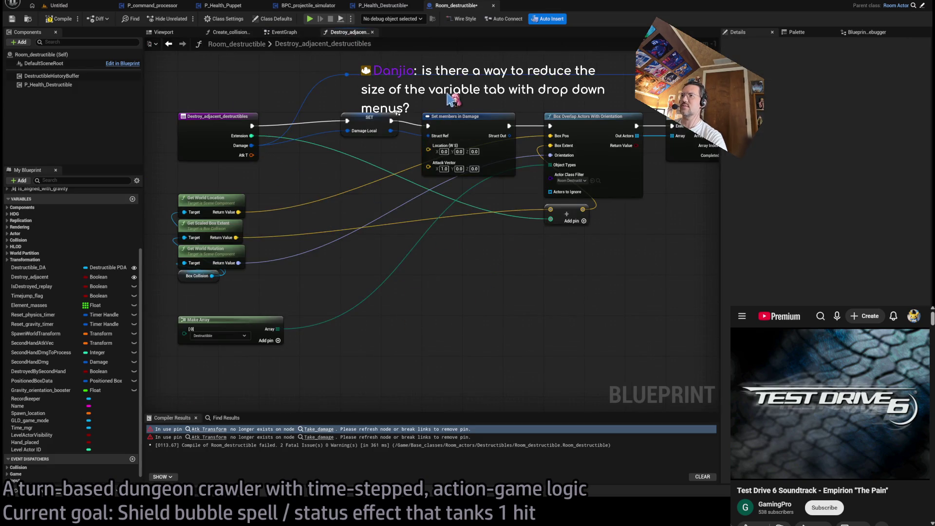
key("Delete")
scroll(19, 468, "down", 1)
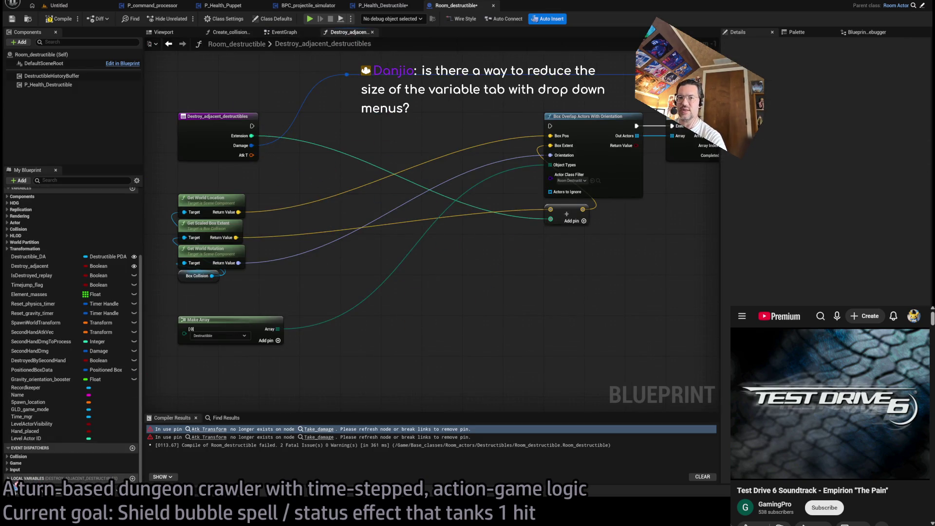
Step: Move the remaining node cluster beside the entry node, then jump to the Take Damage event
mouse_move(270, 124)
left_mouse_down()
mouse_move(238, 171)
mouse_move(518, 172)
left_mouse_up()
scroll(351, 240, "down", 2)
mouse_move(588, 205)
left_mouse_down()
mouse_move(367, 361)
mouse_move(520, 361)
left_mouse_up()
left_click_drag(546, 181, 390, 181)
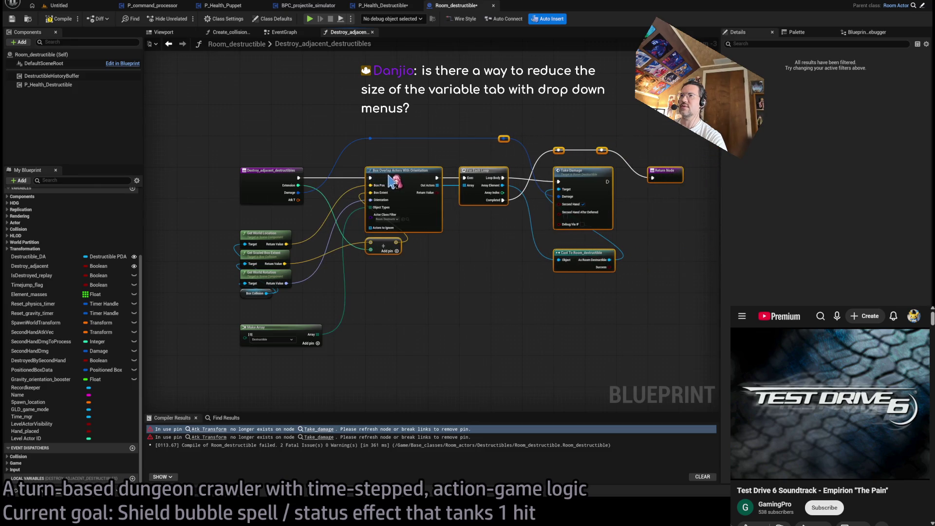
left_click(417, 147)
double_click(591, 171)
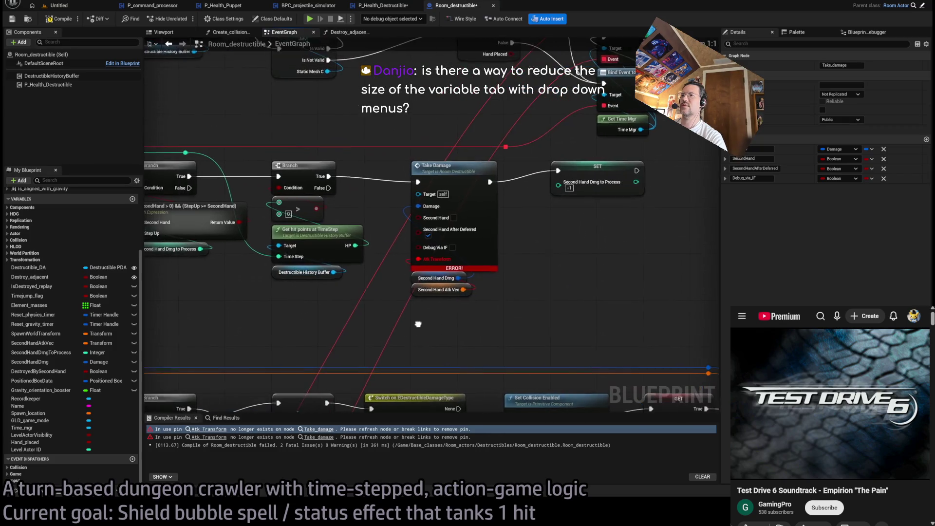
Step: Find references to SecondHandAtkVec: the EventGraph getter and the Defer_second_hand_damage setter
left_click(468, 320)
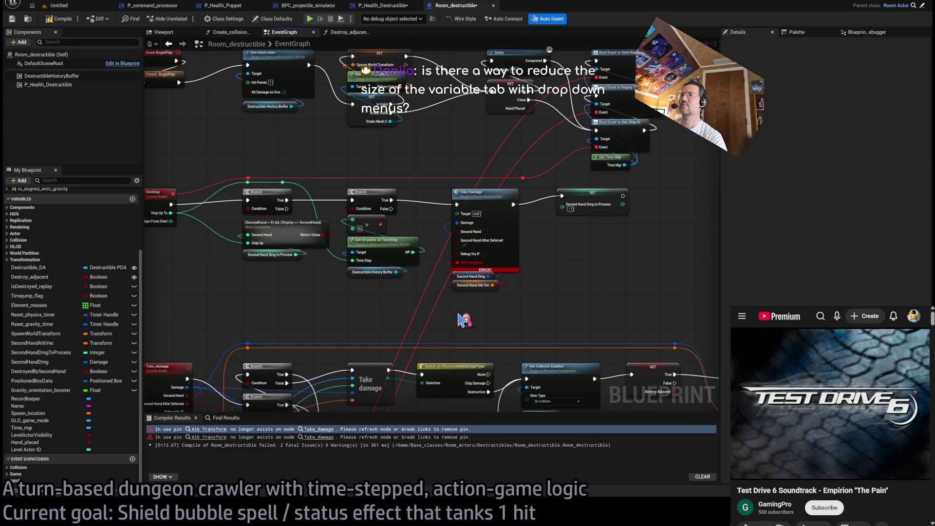
left_click(488, 308)
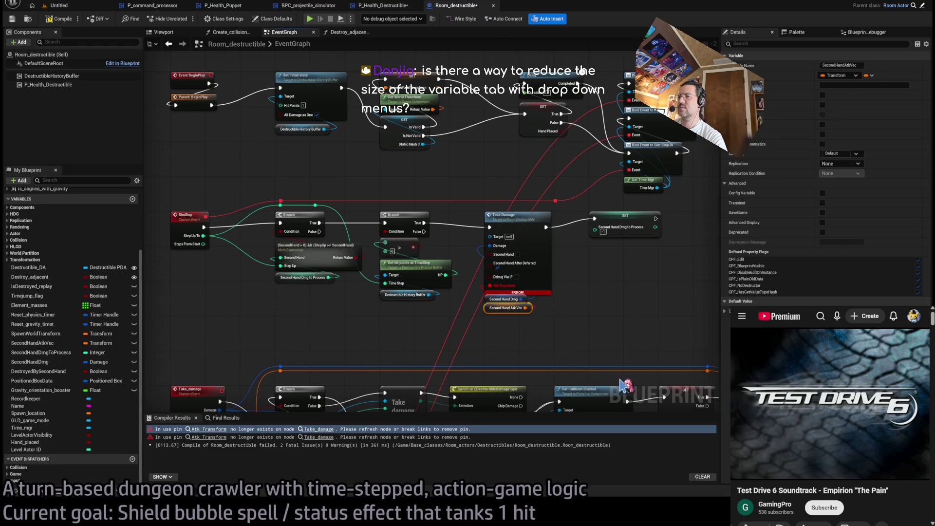
key("shift+alt+f")
left_click(189, 456)
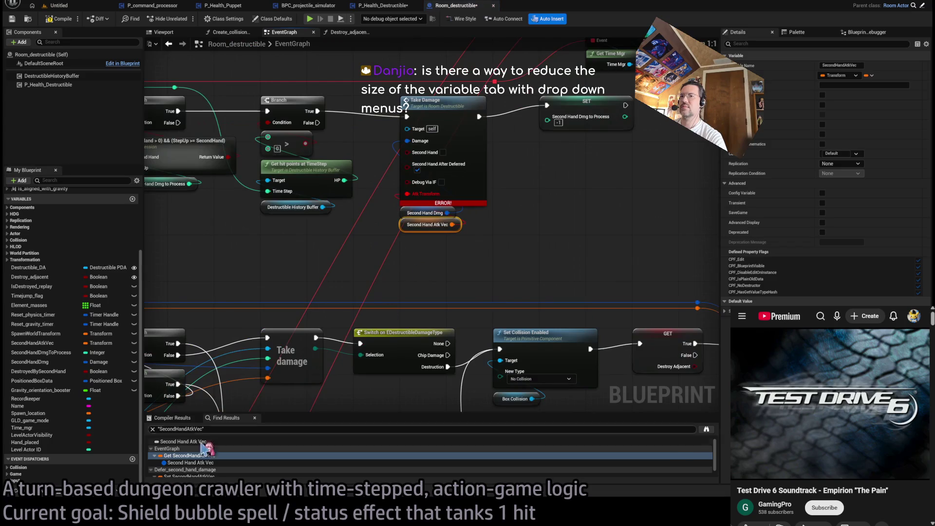
scroll(193, 463, "down", 1)
left_click(193, 467)
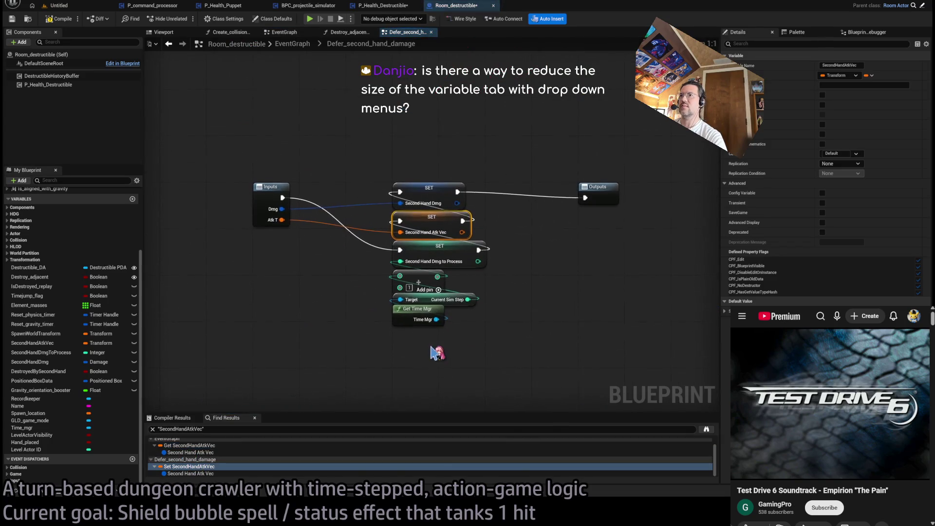
key("alt+Left")
scroll(397, 210, "up", 6)
scroll(471, 298, "down", 1)
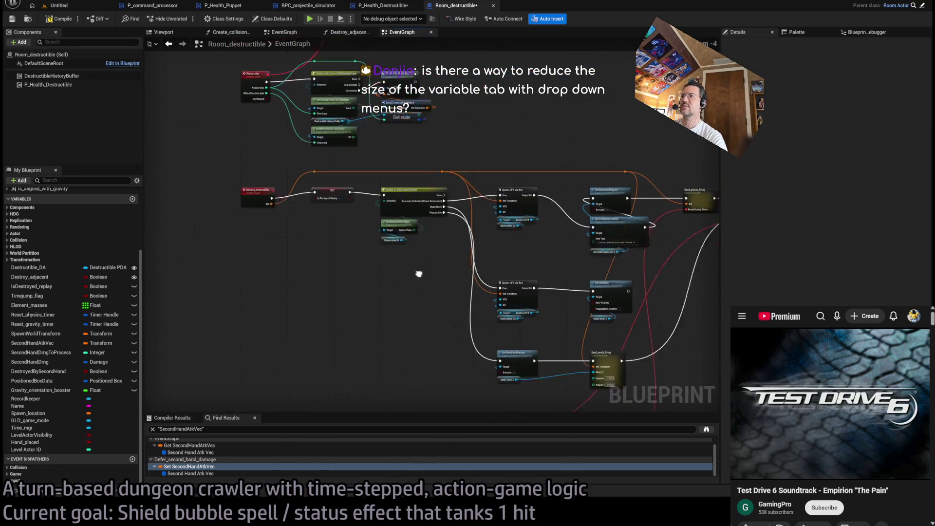
Step: In Defer_second_hand_damage, delete SET Second Hand Atk Vec and rewire the lower SET into the flow
scroll(549, 236, "up", 1)
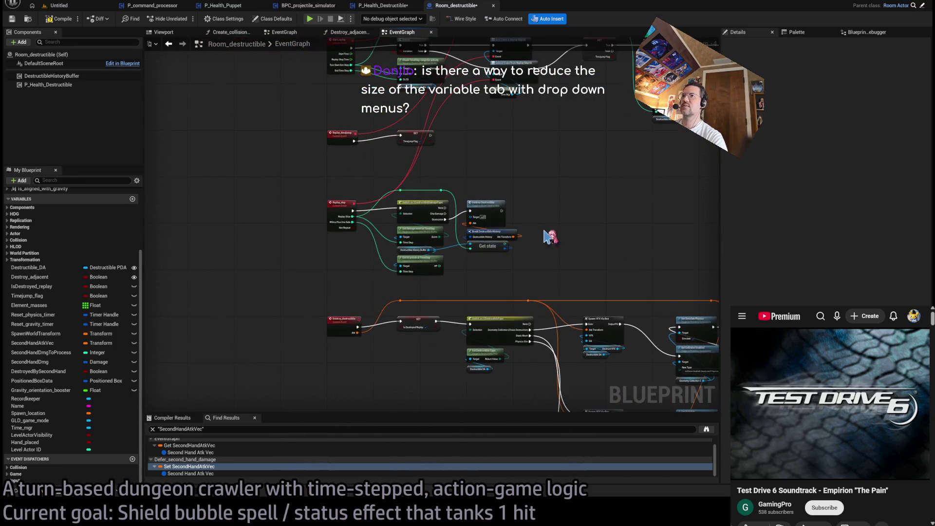
scroll(554, 267, "down", 2)
scroll(401, 324, "up", 1)
scroll(468, 341, "up", 4)
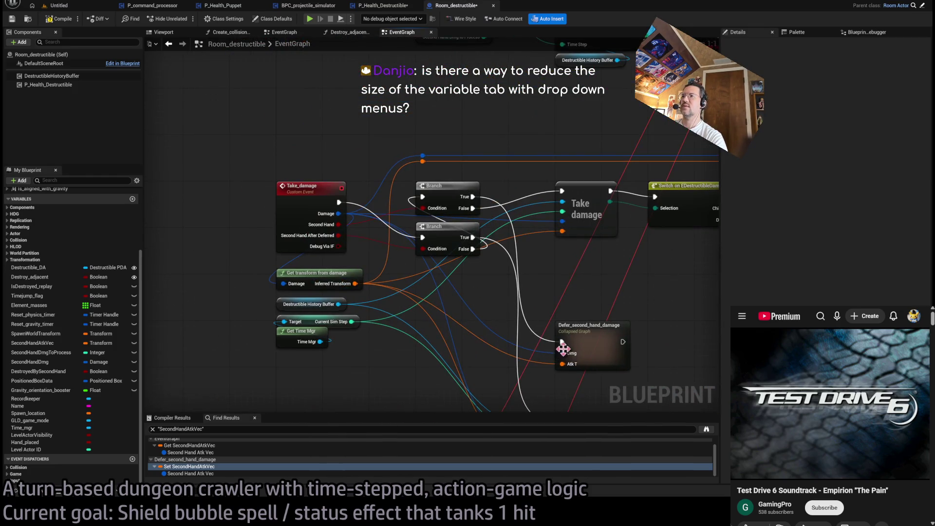
left_click_drag(472, 318, 481, 292)
left_click(524, 287)
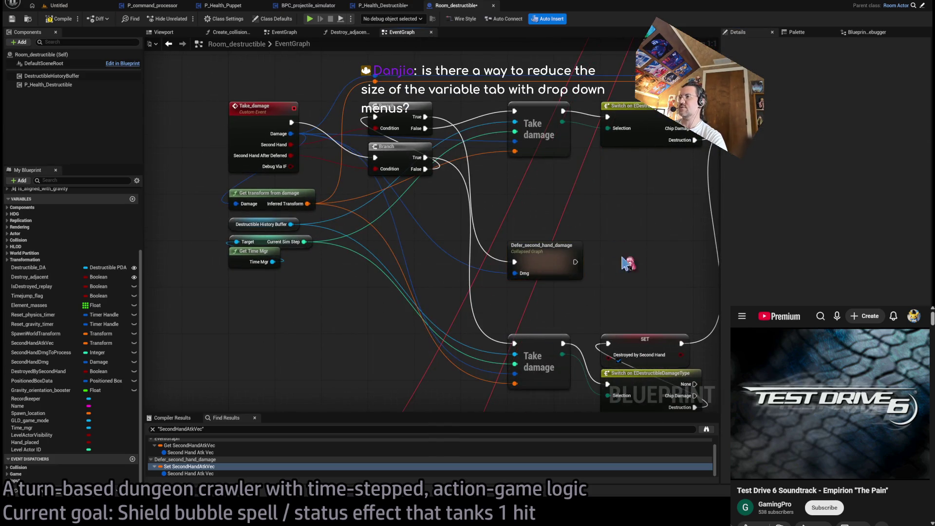
double_click(567, 251)
left_click(424, 195)
key("Delete")
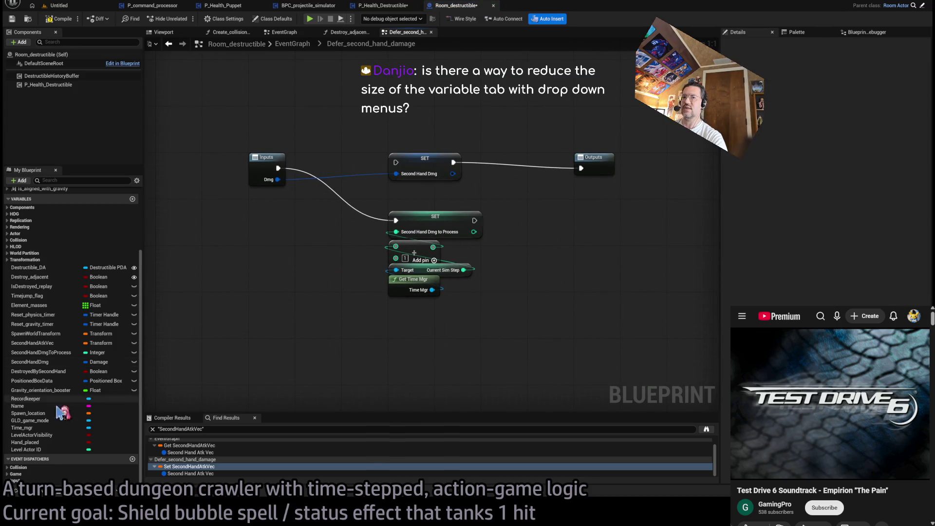
left_click_drag(475, 220, 395, 162)
left_click_drag(496, 197, 403, 310)
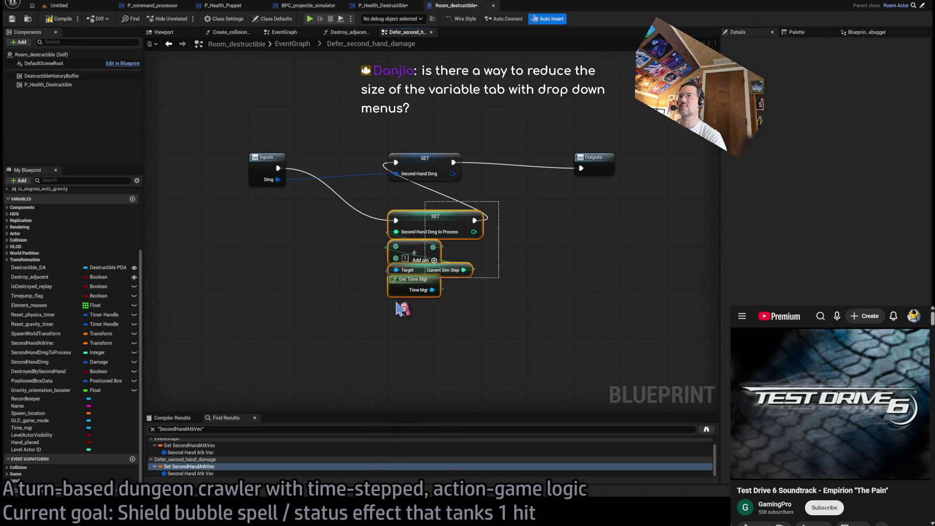
left_click_drag(441, 219, 440, 190)
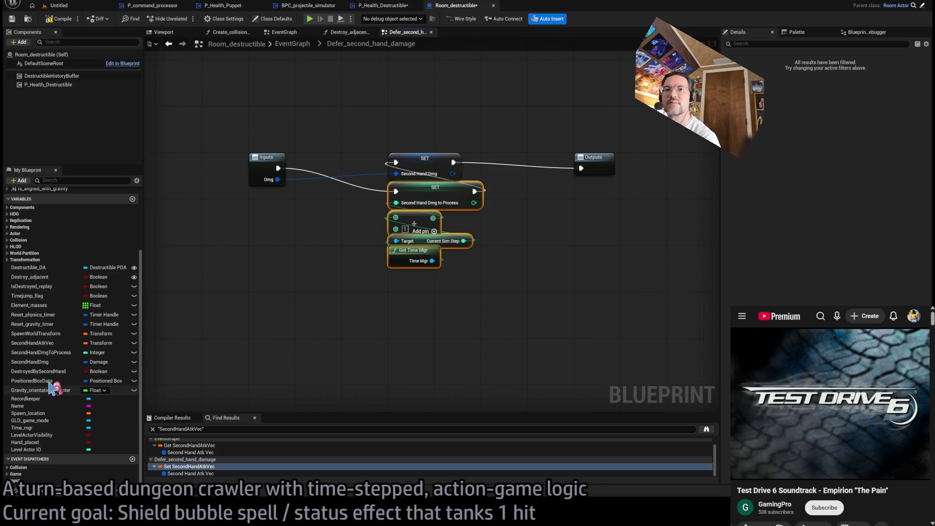
Step: Mark SecondHandAtkVec as Deprecated, compile, and close the function graph tabs
left_click(52, 343)
left_click(727, 316)
left_click(822, 232)
left_click(63, 19)
left_click(374, 33)
left_click(372, 32)
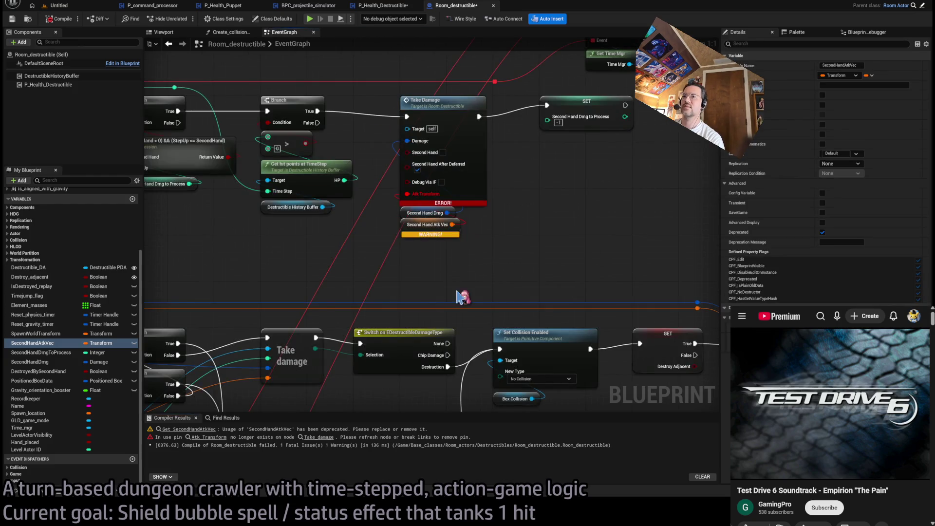
Step: Delete the Second Hand Atk Vec getter at Take Damage, recompile, then delete the SecondHandAtkVec variable
left_click_drag(485, 239, 552, 264)
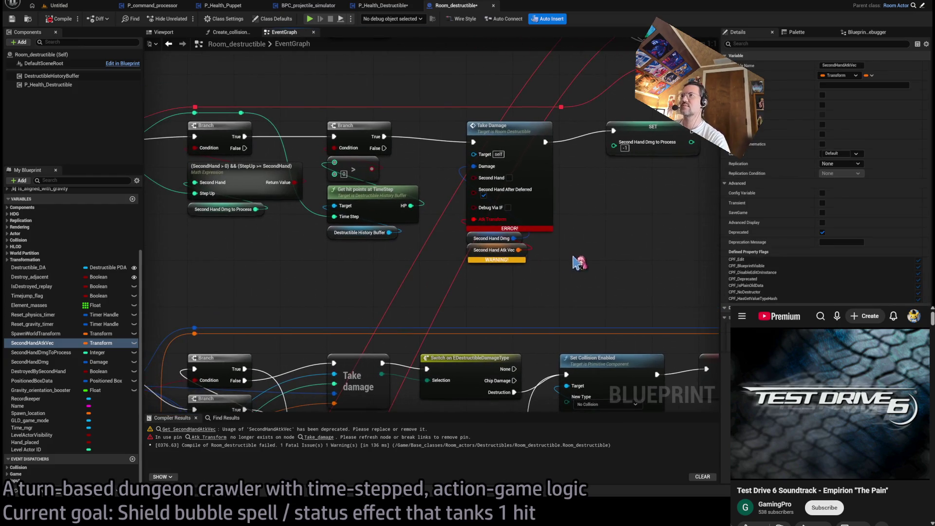
left_click(516, 250)
key("Delete")
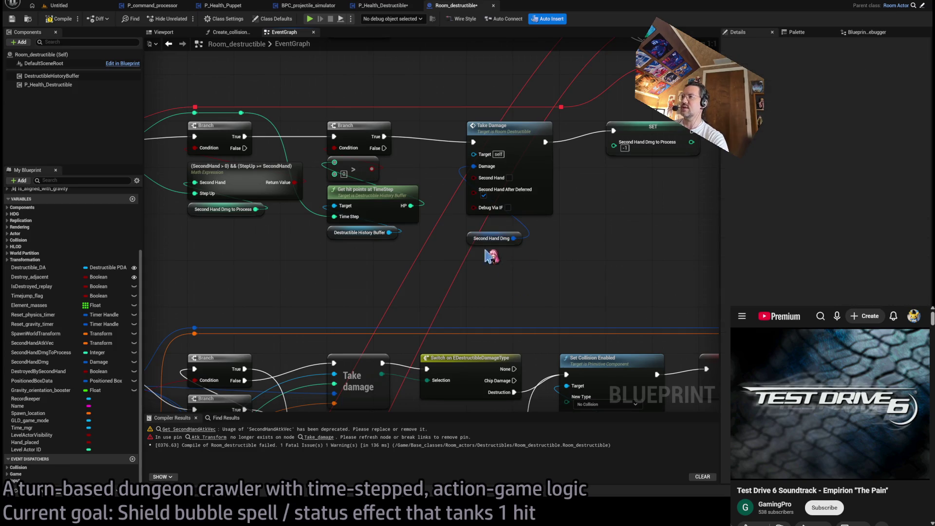
left_click_drag(480, 242, 472, 235)
scroll(477, 240, "down", 5)
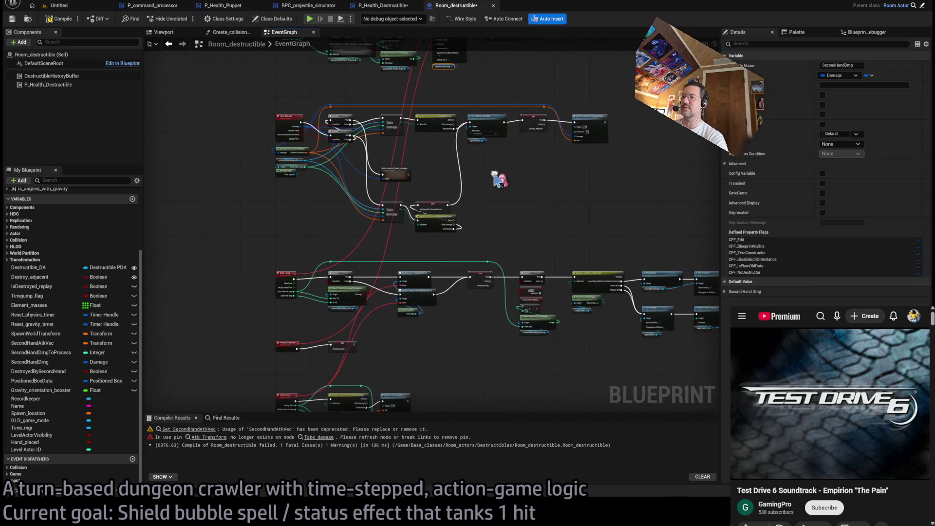
left_click(58, 19)
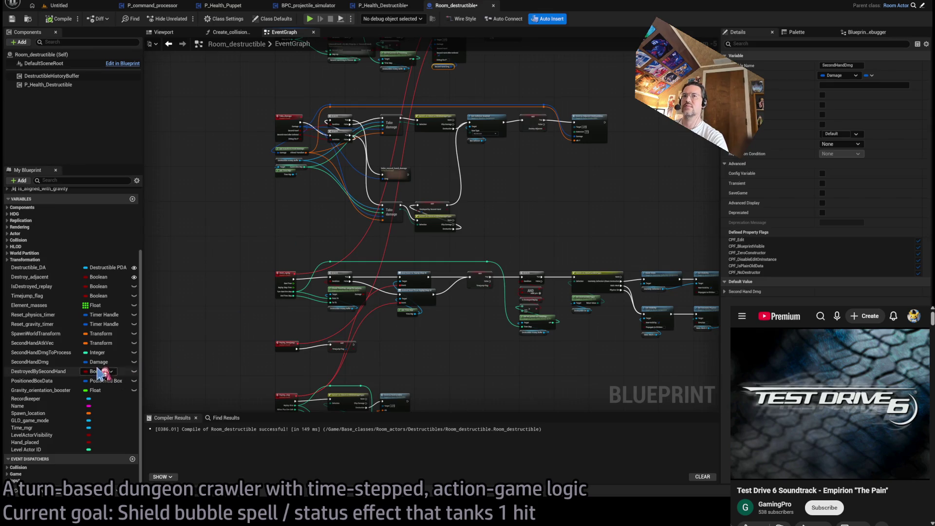
left_click(51, 344)
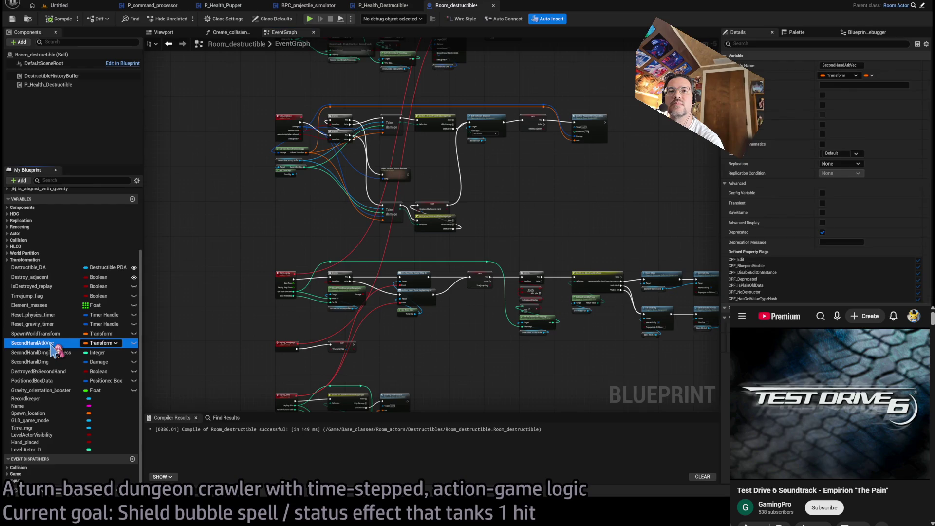
key("Delete")
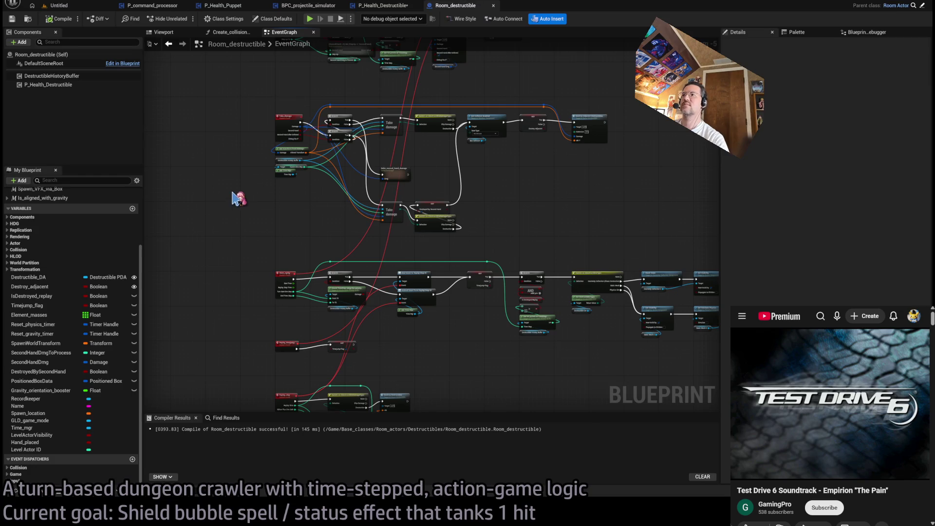
Step: Widen the My Blueprint panel by about 100 px
scroll(466, 257, "down", 5)
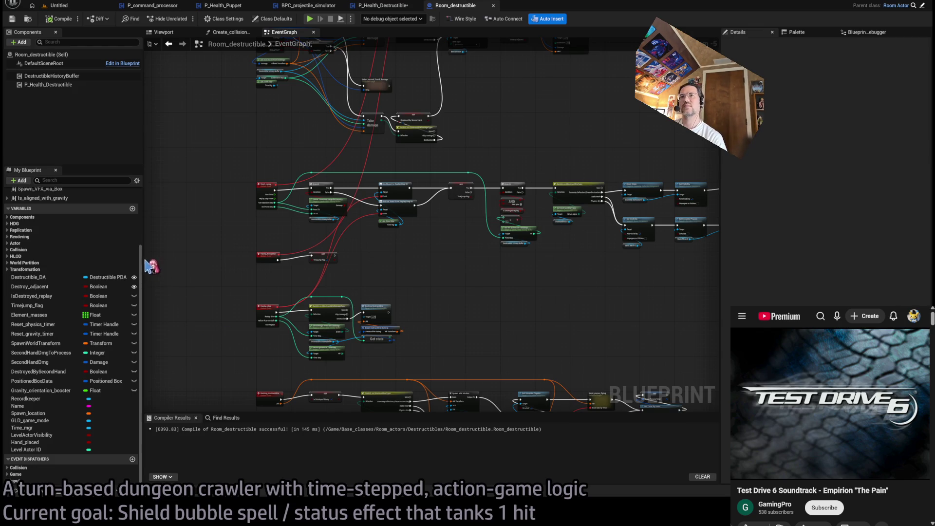
mouse_move(143, 255)
left_mouse_down()
mouse_move(215, 250)
mouse_move(181, 276)
left_mouse_up()
scroll(92, 286, "up", 3)
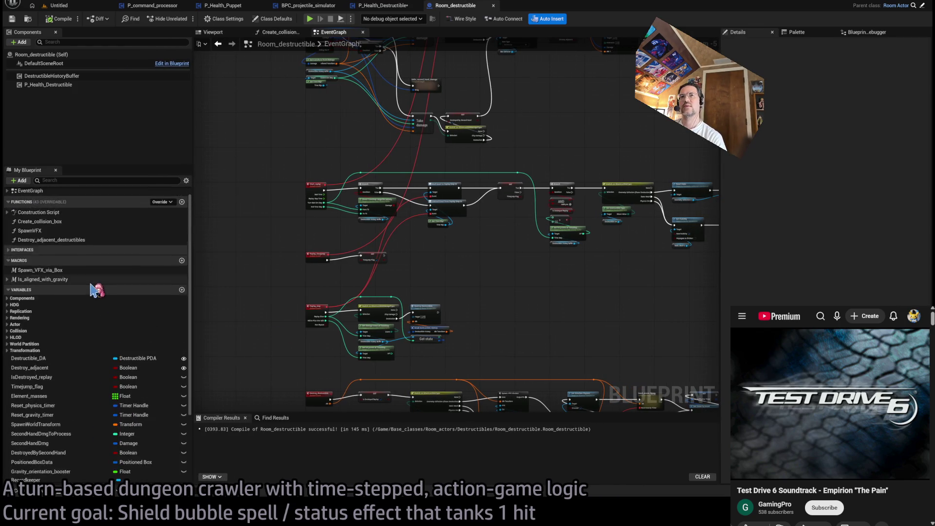
scroll(88, 285, "down", 3)
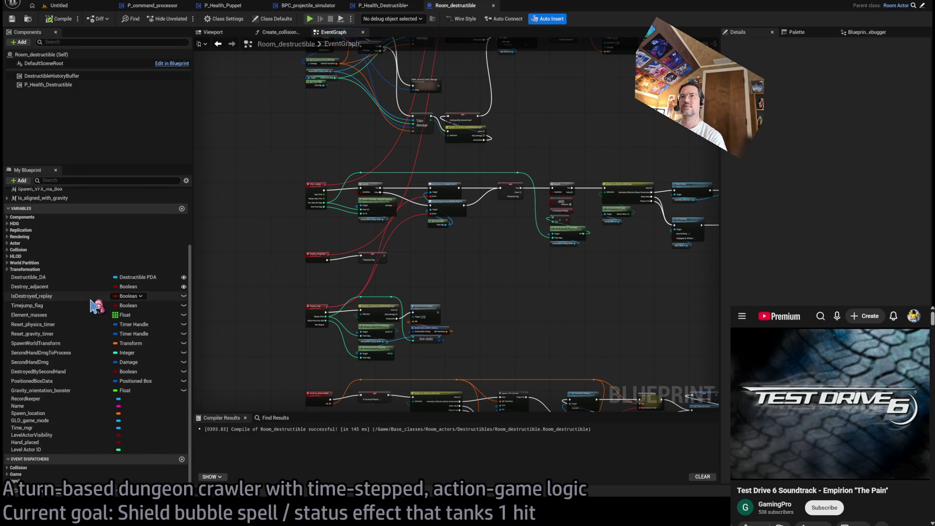
scroll(90, 304, "up", 5)
Step: Collapse and expand the Variables section and the Replication category
left_click(11, 302)
left_click(11, 302)
left_click(12, 302)
left_click(13, 302)
left_click(13, 302)
left_click(12, 302)
left_click(12, 302)
left_click(12, 302)
left_click(10, 323)
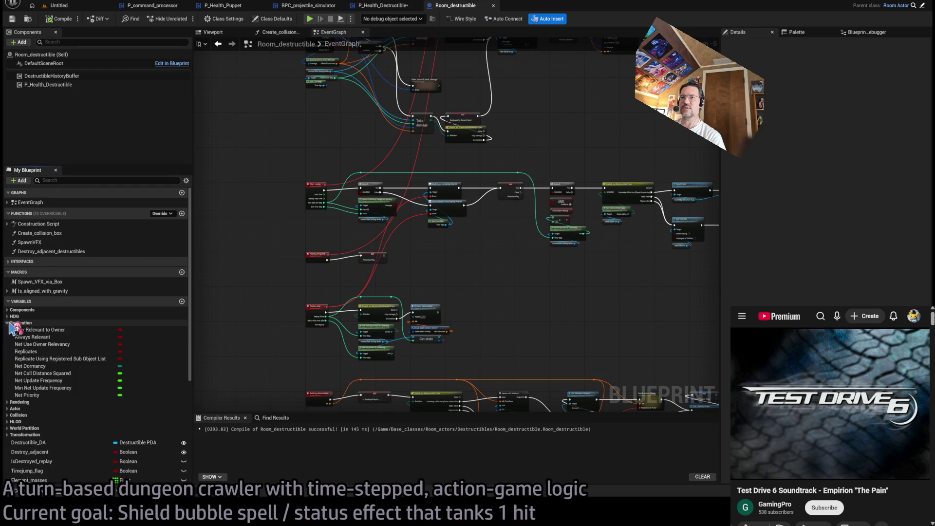
left_click(10, 323)
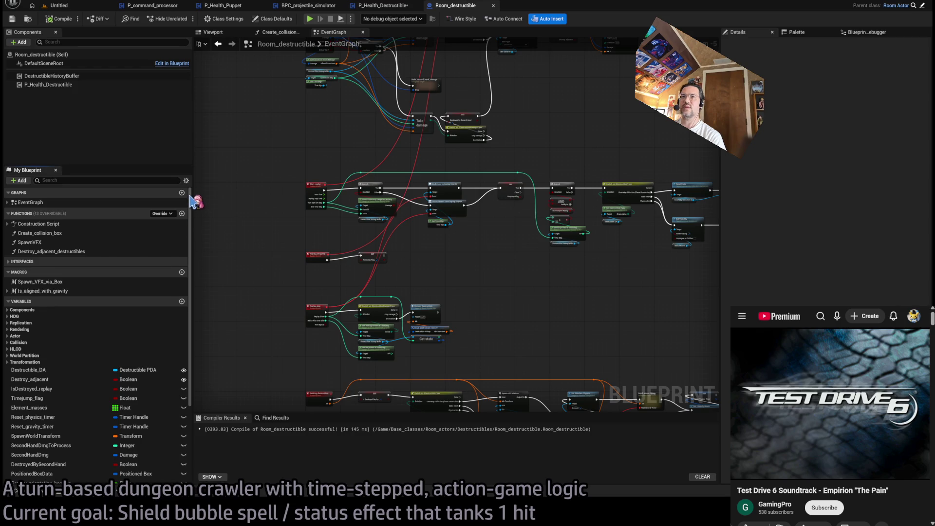
Step: Toggle the display of inherited variable categories off and back on
left_click(191, 194)
left_click(190, 194)
left_click(190, 194)
left_click(190, 193)
left_click(190, 193)
left_click(190, 194)
left_click(191, 194)
left_click(191, 194)
left_click(190, 193)
left_click(190, 194)
left_click(190, 194)
left_click(190, 193)
left_click(190, 194)
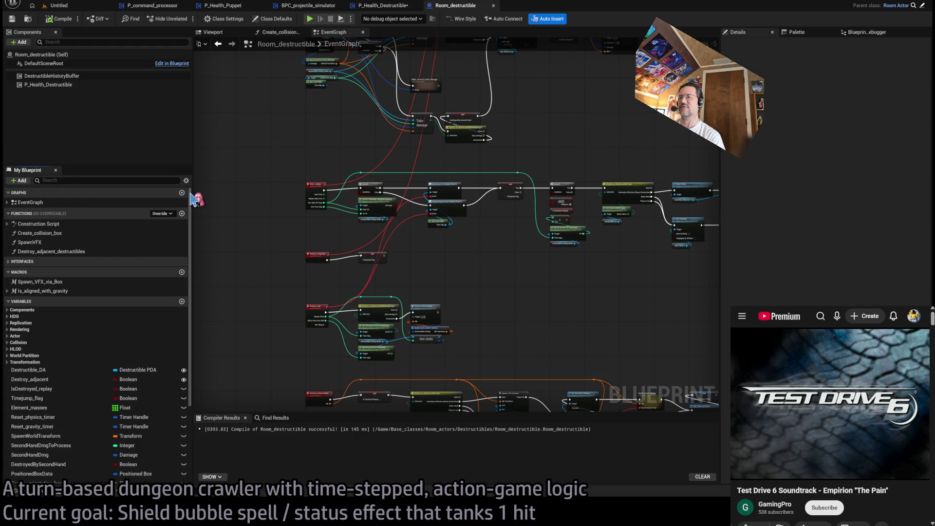
Step: Select SecondHandDmg and shorten the My Blueprint members list by about 34 px
left_click(73, 389)
scroll(78, 381, "down", 3)
left_click(78, 363)
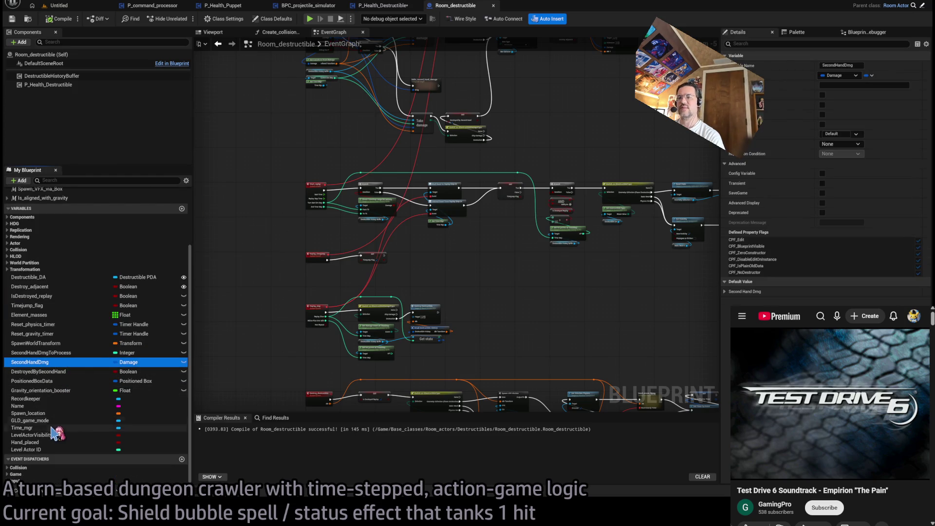
mouse_move(127, 165)
left_mouse_down()
mouse_move(127, 202)
mouse_move(122, 112)
mouse_move(116, 370)
mouse_move(118, 134)
mouse_move(120, 181)
left_mouse_up()
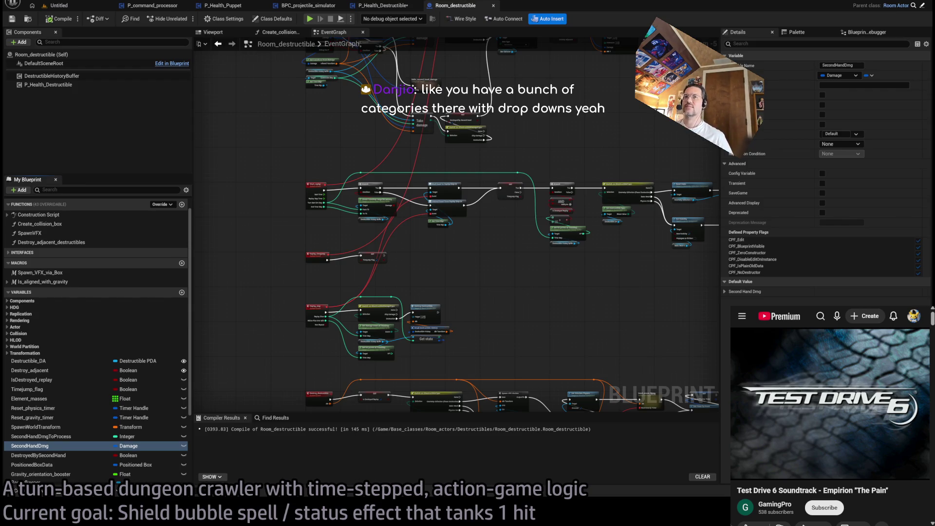
Step: Pan the EventGraph to show the Take Damage call and the node rows above it
left_click(191, 326)
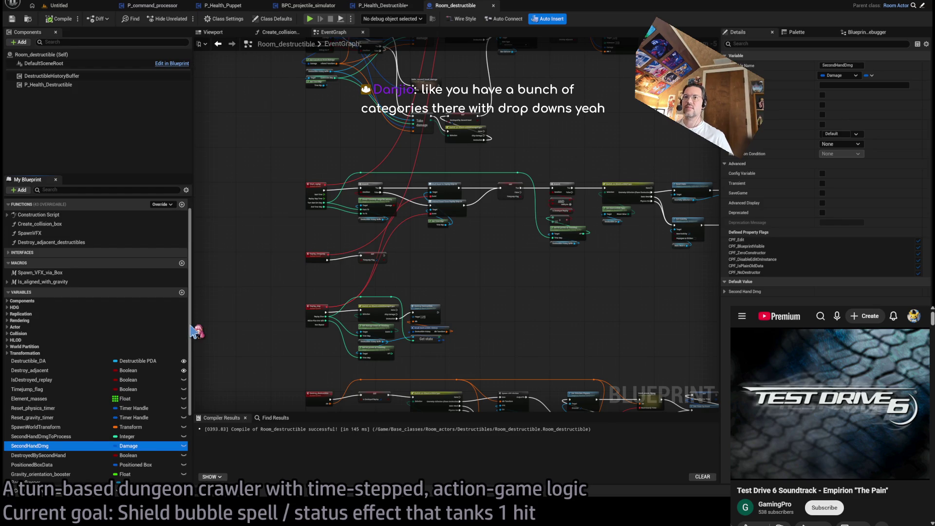
scroll(190, 351, "down", 3)
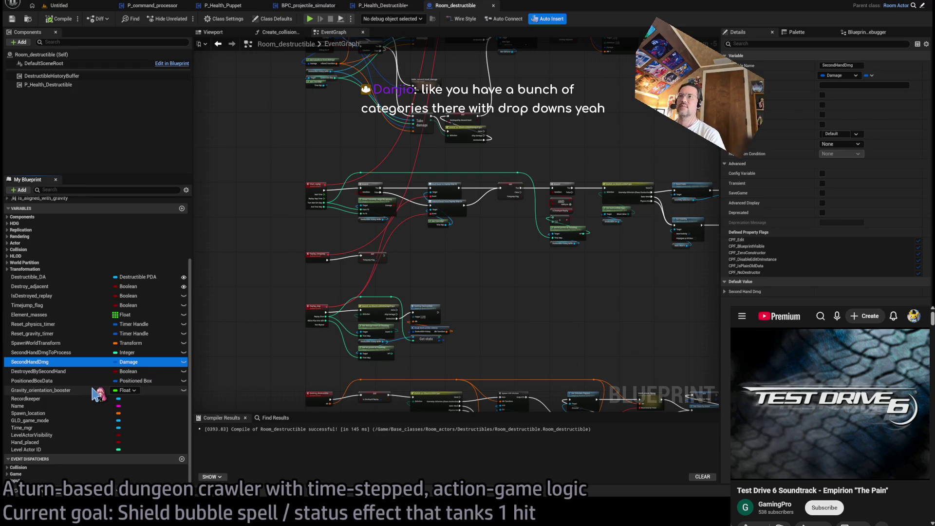
mouse_move(556, 112)
left_mouse_down()
mouse_move(512, 205)
mouse_move(538, 258)
left_mouse_up()
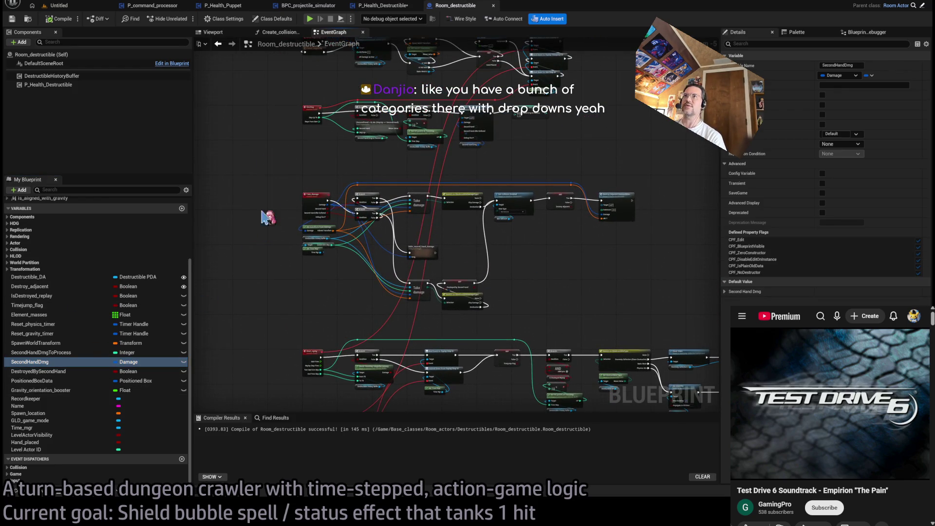
scroll(139, 222, "up", 5)
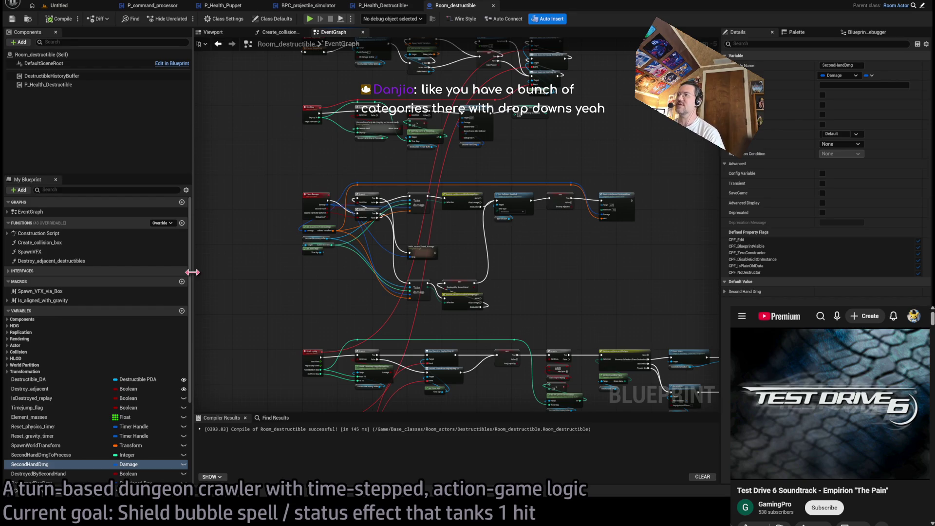
mouse_move(539, 158)
left_mouse_down()
mouse_move(532, 271)
mouse_move(563, 206)
left_mouse_up()
scroll(563, 206, "up", 4)
left_click_drag(578, 128, 463, 234)
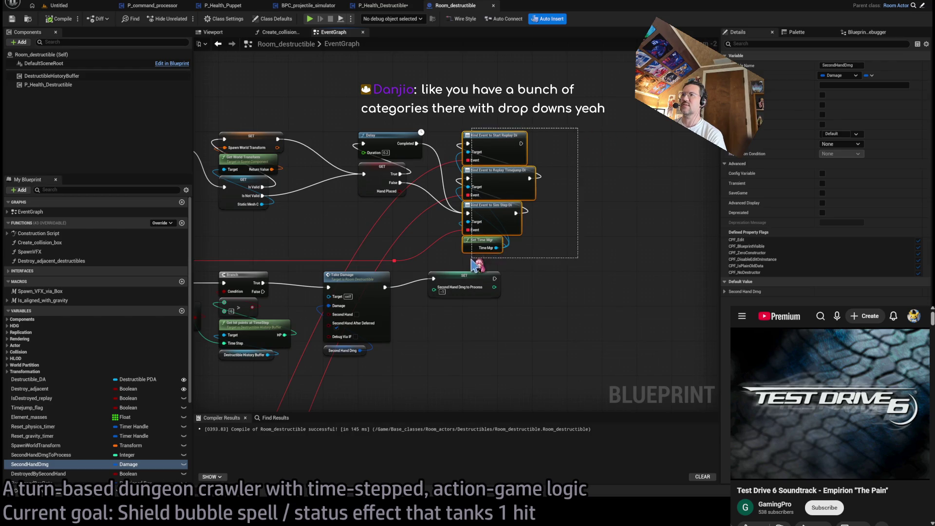
left_click(578, 273)
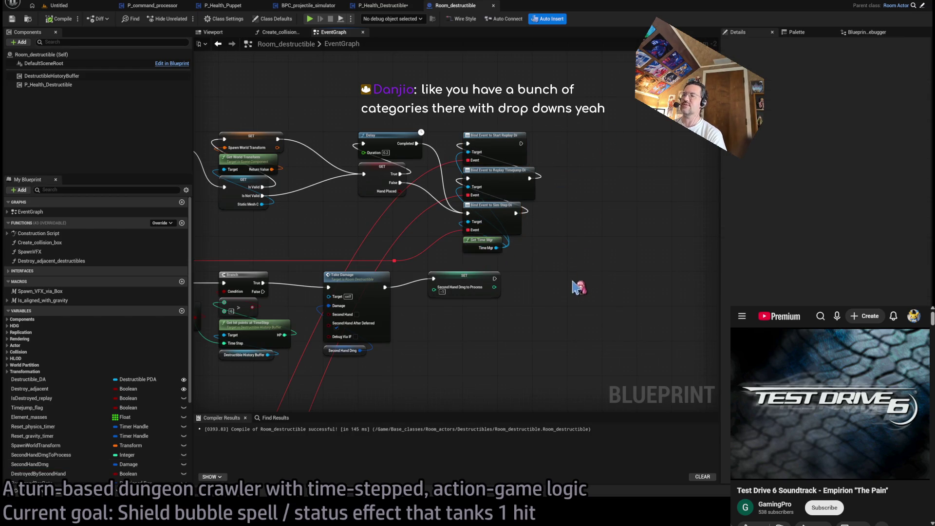
scroll(573, 294, "down", 1)
scroll(579, 194, "down", 3)
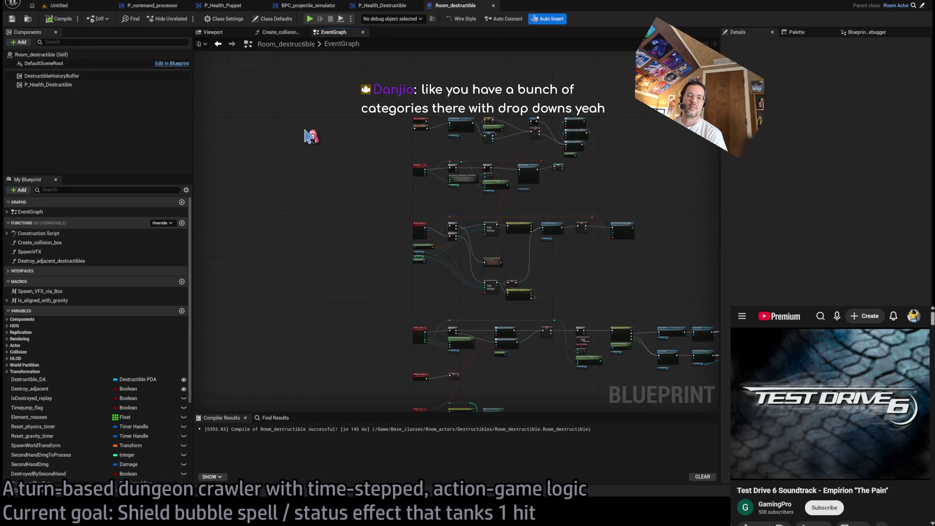
scroll(579, 224, "up", 3)
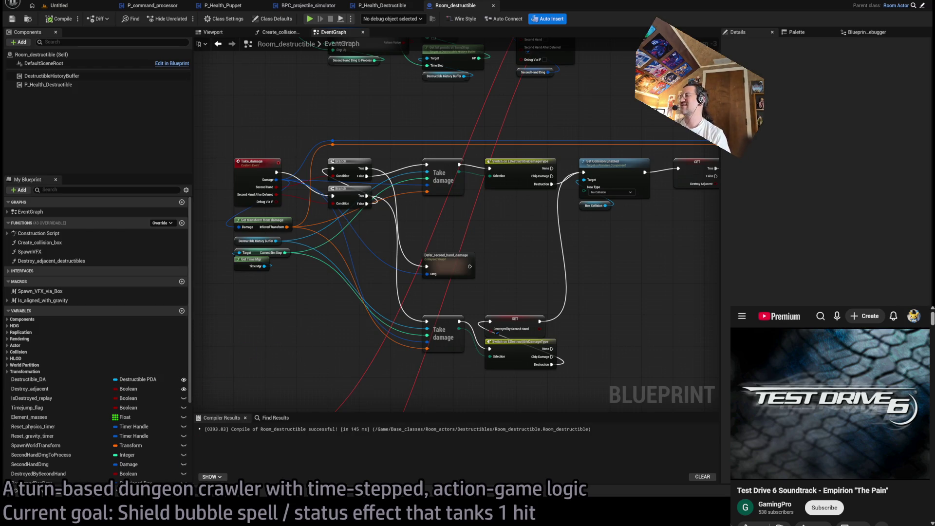
mouse_move(583, 299)
left_mouse_down()
mouse_move(567, 300)
mouse_move(591, 209)
mouse_move(444, 239)
mouse_move(560, 215)
mouse_move(411, 264)
mouse_move(322, 252)
mouse_move(199, 264)
mouse_move(438, 253)
mouse_move(469, 278)
mouse_move(618, 219)
left_mouse_up()
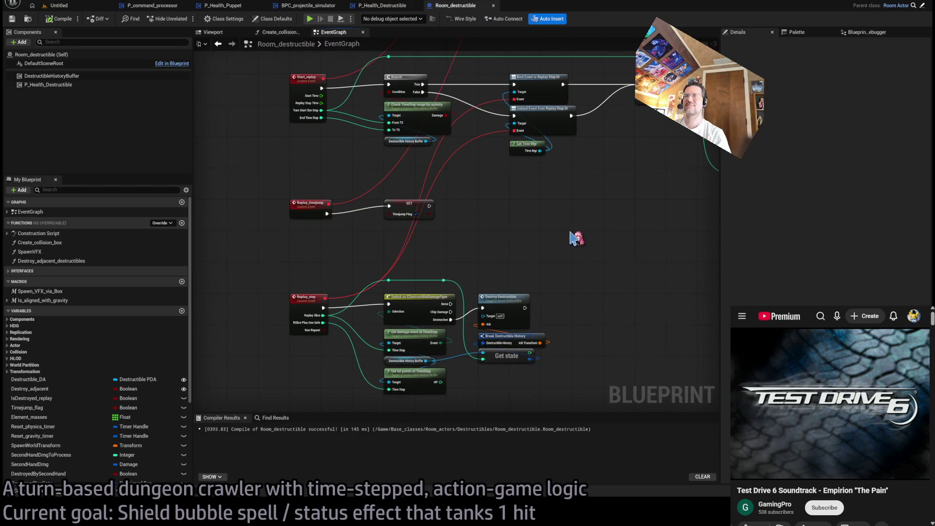
mouse_move(547, 236)
left_mouse_down()
mouse_move(531, 412)
mouse_move(291, 268)
mouse_move(296, 295)
left_mouse_up()
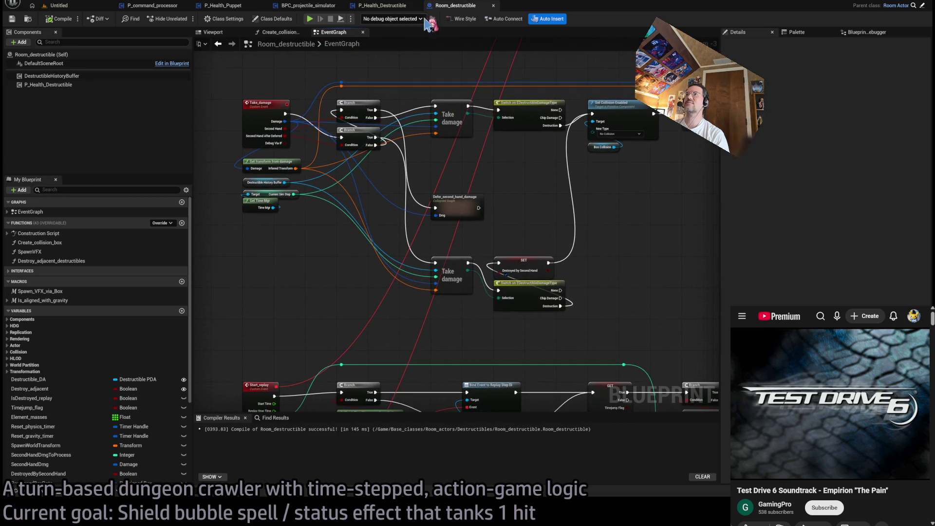
mouse_move(495, 185)
left_mouse_down()
mouse_move(497, 203)
mouse_move(458, 121)
mouse_move(429, 233)
mouse_move(413, 246)
mouse_move(270, 252)
left_mouse_up()
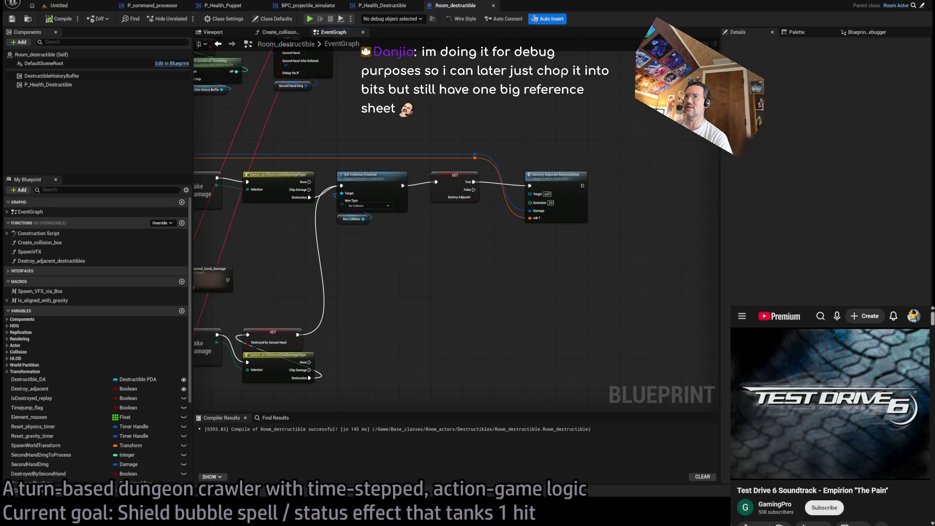
mouse_move(417, 281)
left_mouse_down()
mouse_move(552, 284)
mouse_move(575, 273)
left_mouse_up()
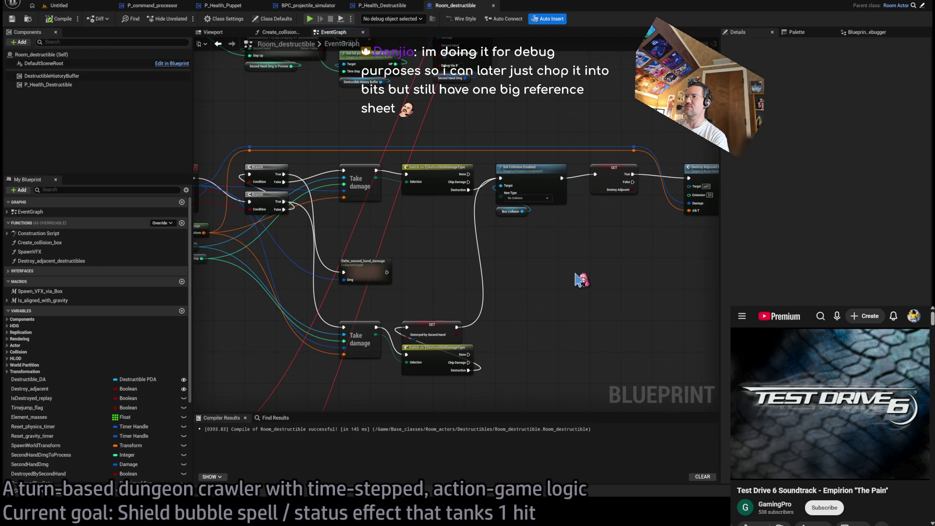
left_click_drag(626, 264, 532, 299)
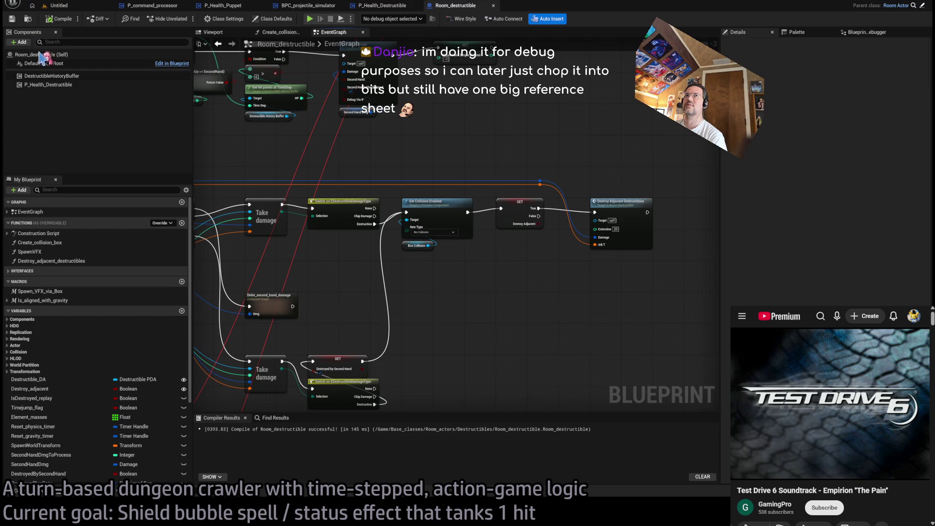
mouse_move(287, 96)
left_mouse_down()
mouse_move(433, 292)
mouse_move(548, 215)
mouse_move(538, 181)
mouse_move(558, 276)
mouse_move(603, 128)
left_mouse_up()
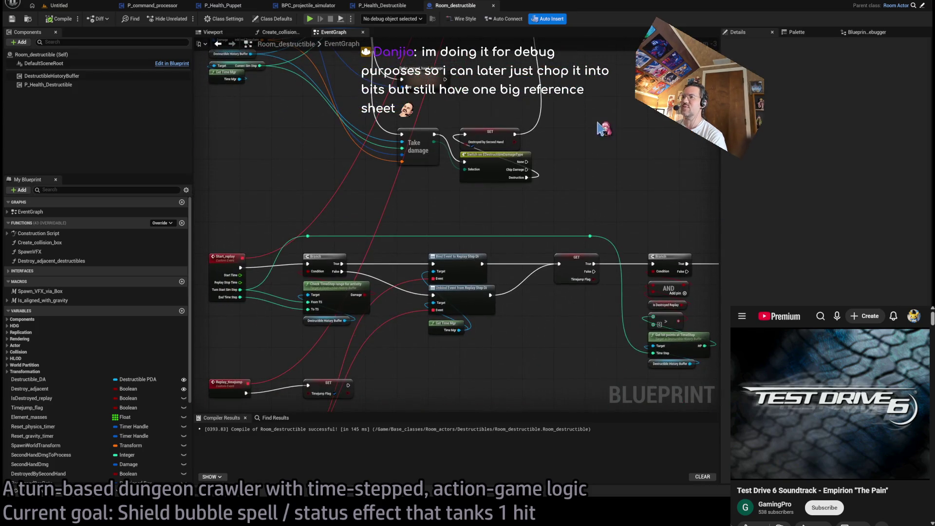
mouse_move(662, 211)
left_mouse_down()
mouse_move(521, 201)
mouse_move(486, 233)
mouse_move(614, 120)
mouse_move(603, 386)
mouse_move(605, 328)
mouse_move(587, 336)
mouse_move(568, 327)
left_mouse_up()
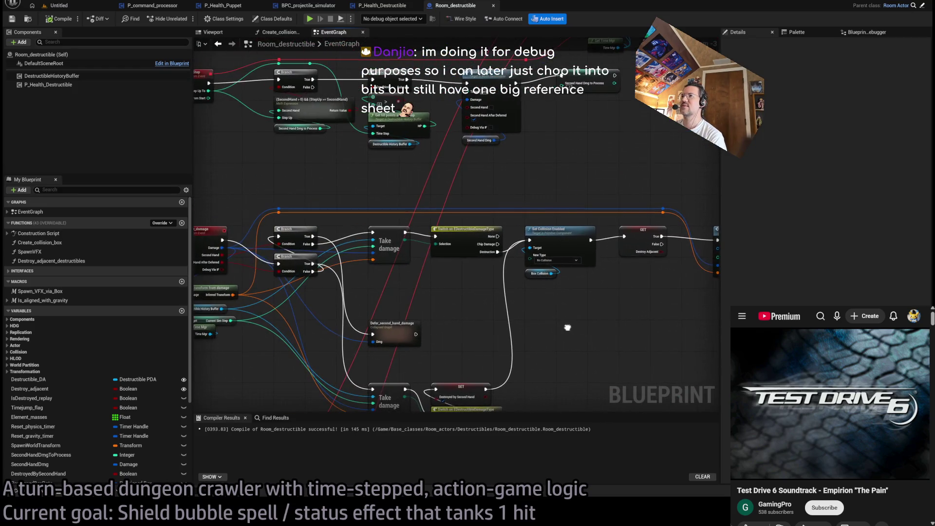
left_click(63, 8)
left_click(465, 6)
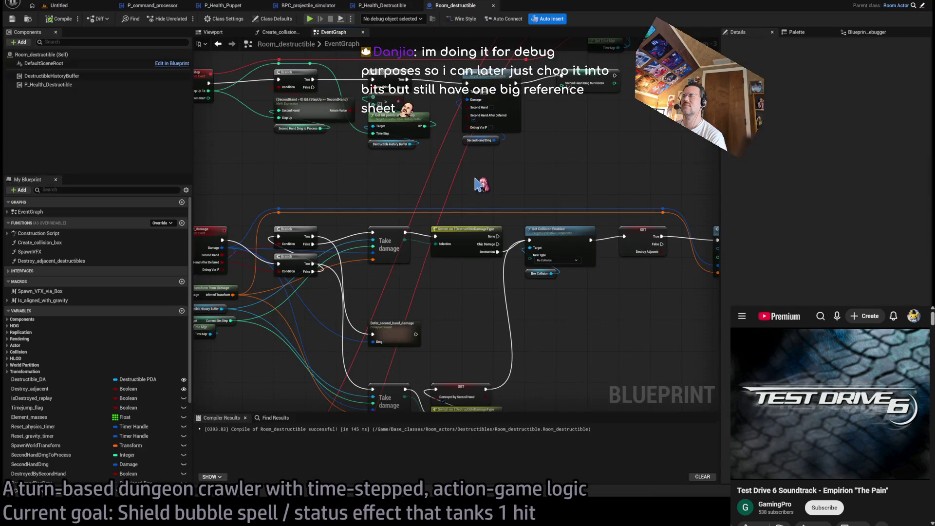
scroll(477, 184, "down", 2)
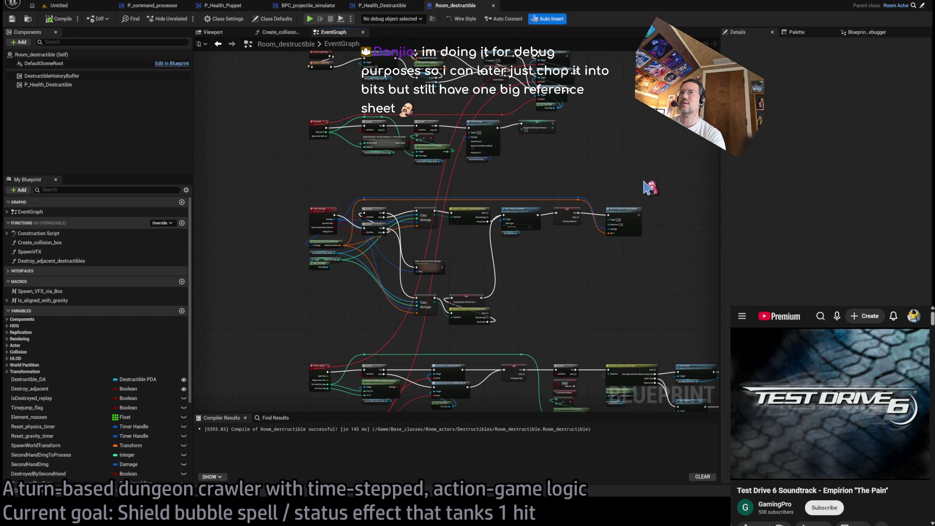
key("ctrl+p")
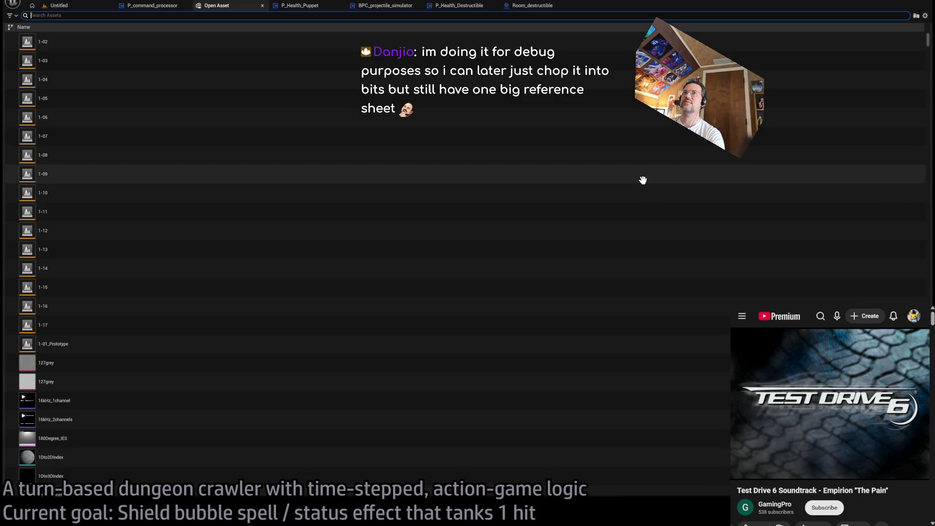
Step: Dismiss the asset search and fit the Hitbox_substepper node chain in view
left_click(262, 6)
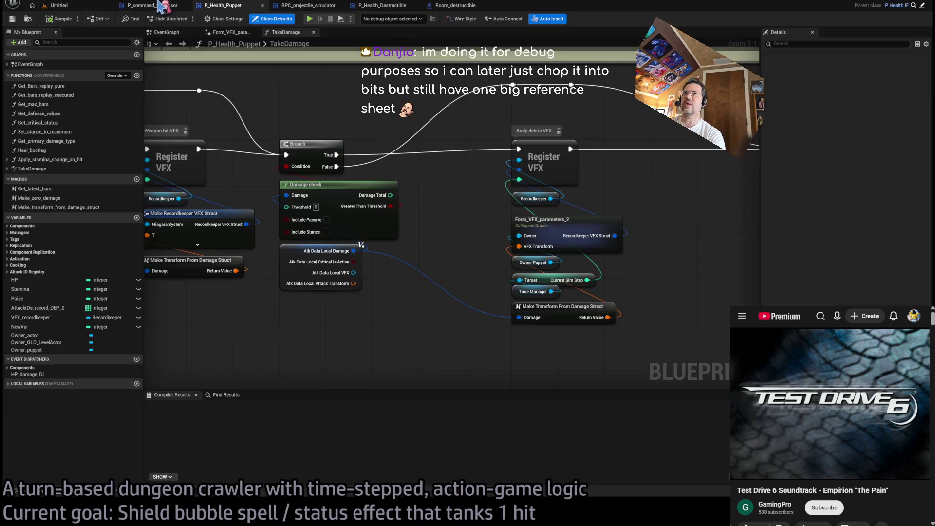
key("Home")
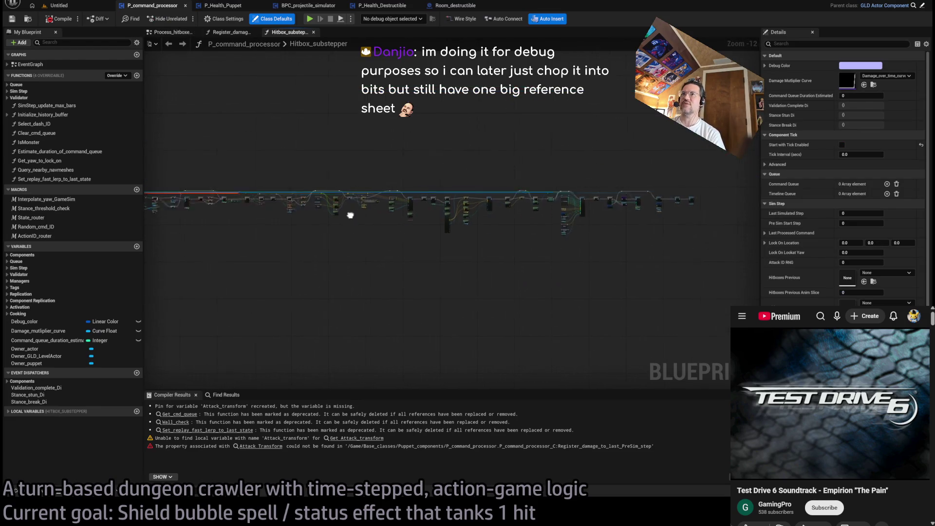
left_click_drag(663, 161, 151, 257)
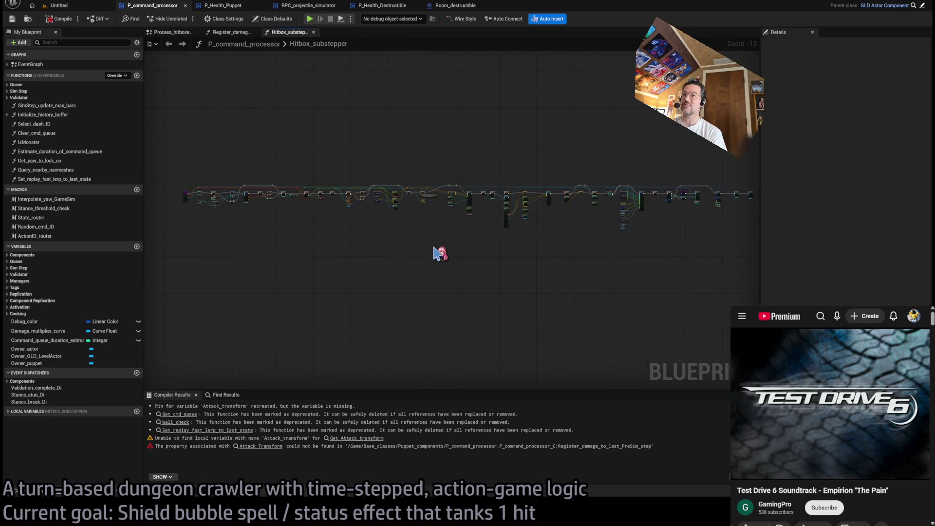
Step: Open the P_command_processor EventGraph and expand then collapse the Sim Step variables
double_click(54, 65)
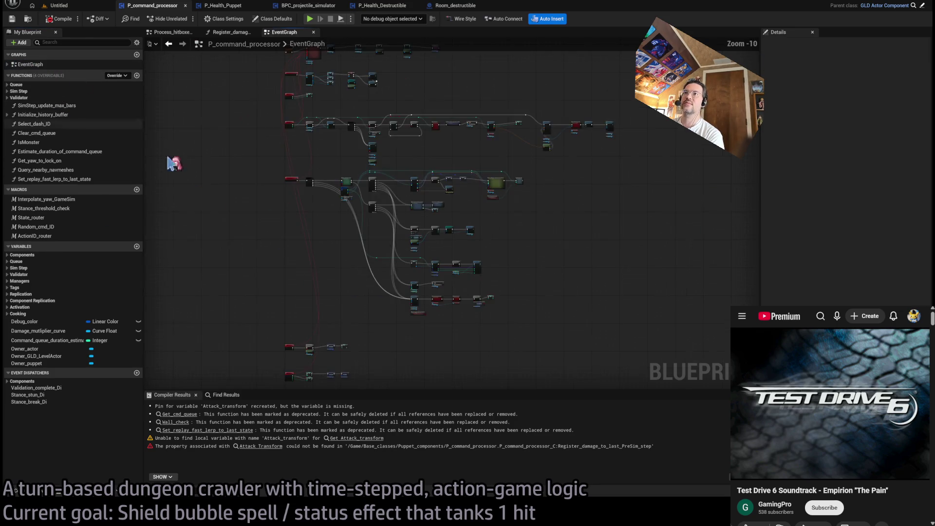
scroll(359, 234, "up", 4)
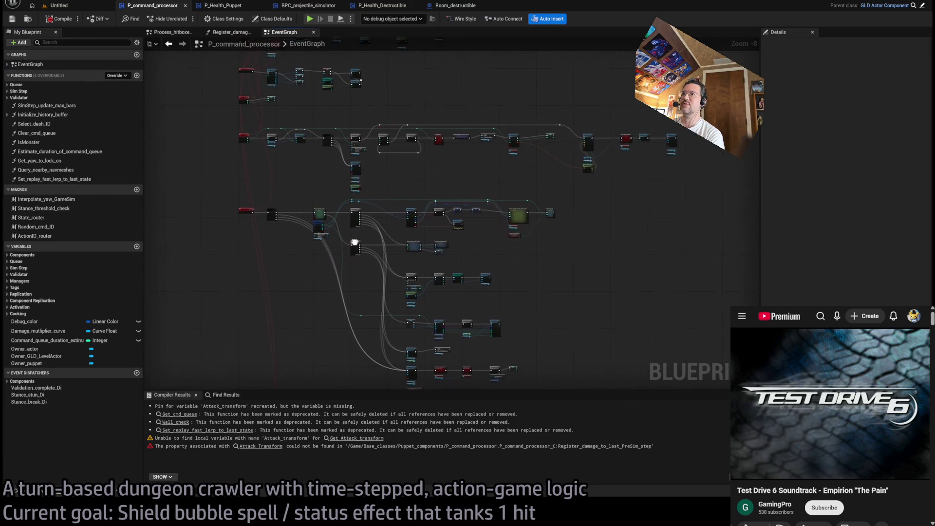
scroll(348, 244, "up", 3)
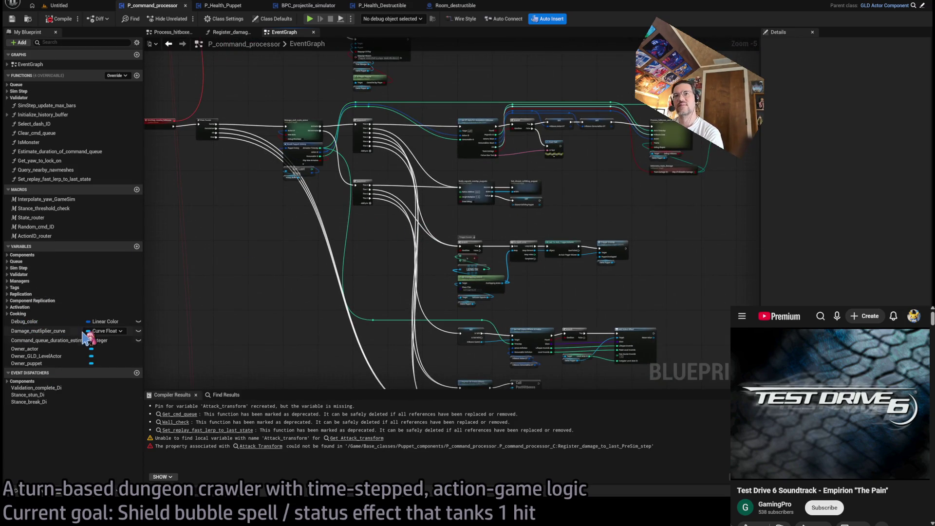
left_click(6, 269)
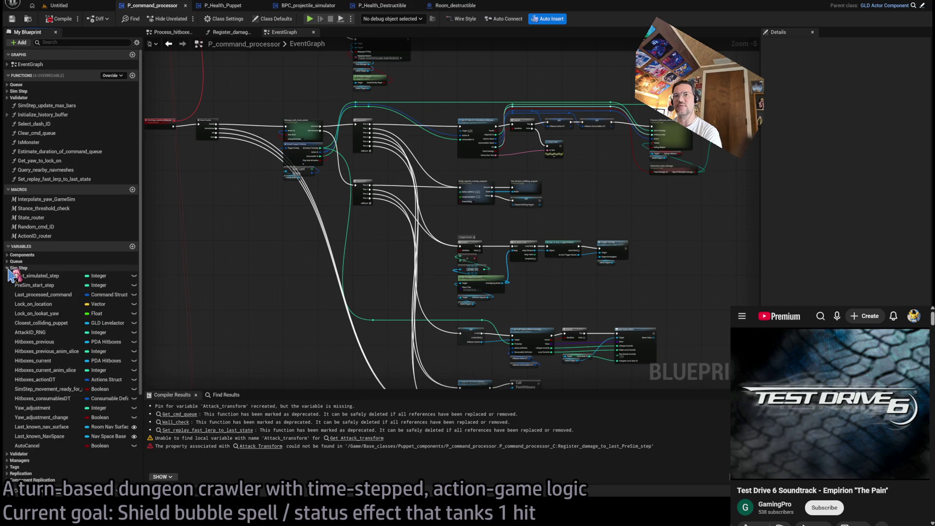
left_click(7, 268)
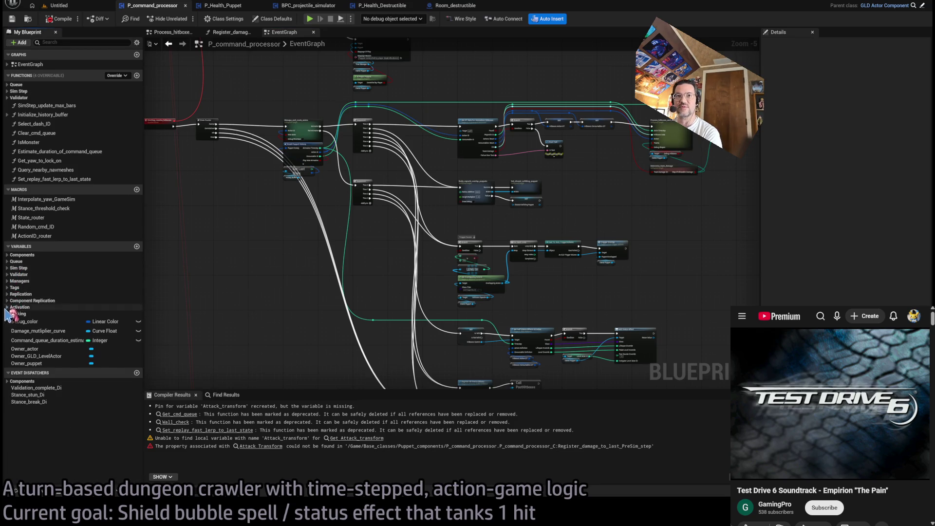
left_click(472, 65)
Step: Open the Player_GUI blueprint and look over its exposure and interpolation nodes
key("ctrl+p")
type("player_gu")
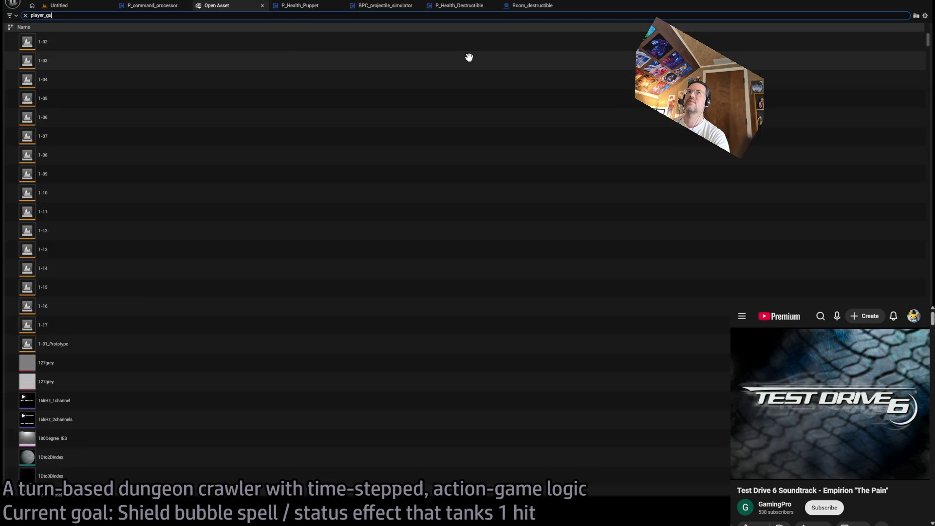
type("i")
left_click(71, 63)
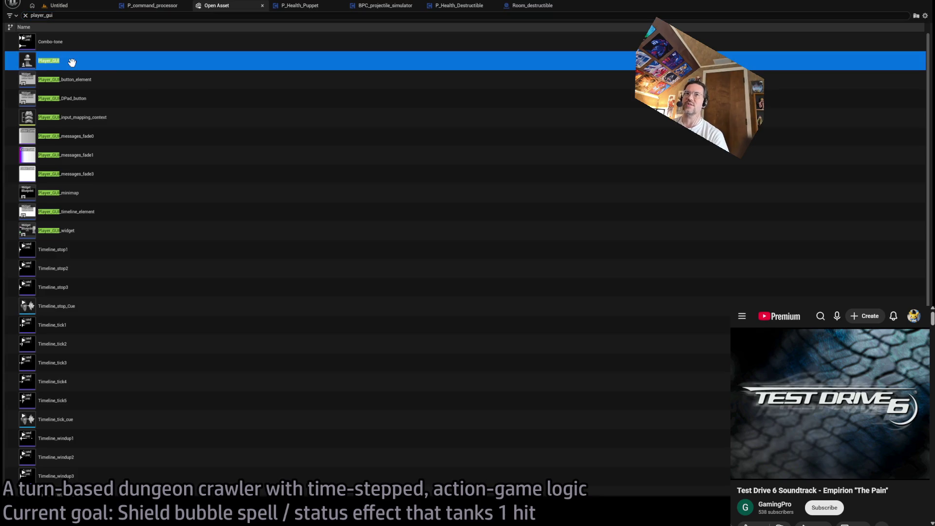
key("Return")
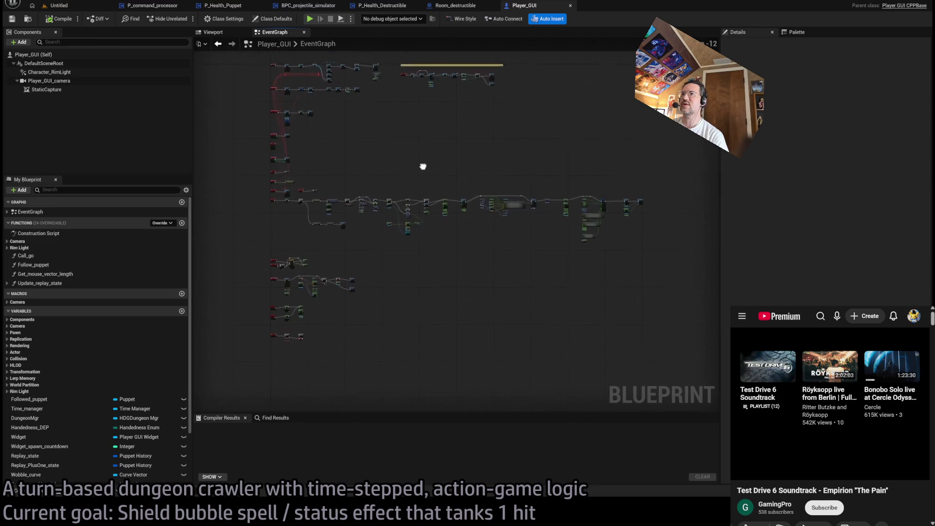
scroll(363, 249, "up", 2)
scroll(372, 253, "up", 9)
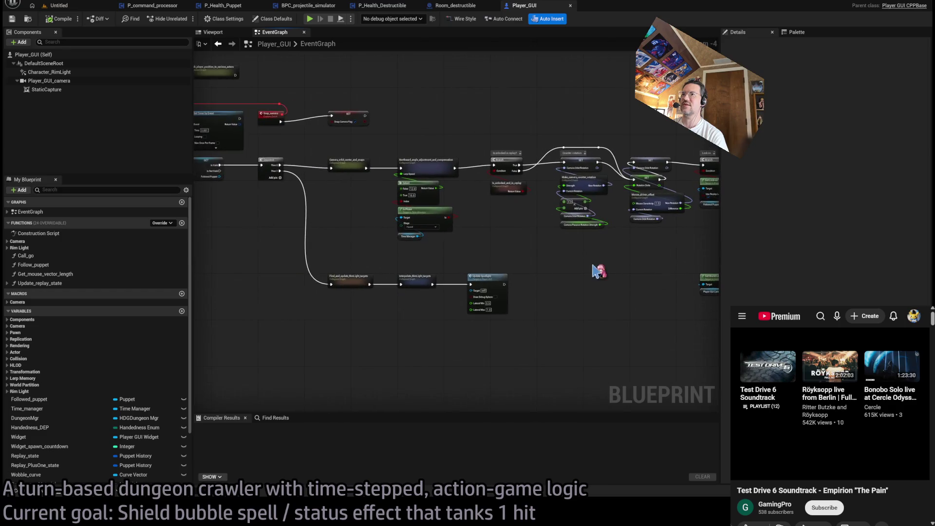
mouse_move(614, 262)
left_mouse_down()
mouse_move(203, 250)
mouse_move(403, 265)
mouse_move(219, 272)
mouse_move(274, 254)
mouse_move(733, 254)
left_mouse_up()
scroll(334, 261, "down", 3)
scroll(733, 254, "down", 1)
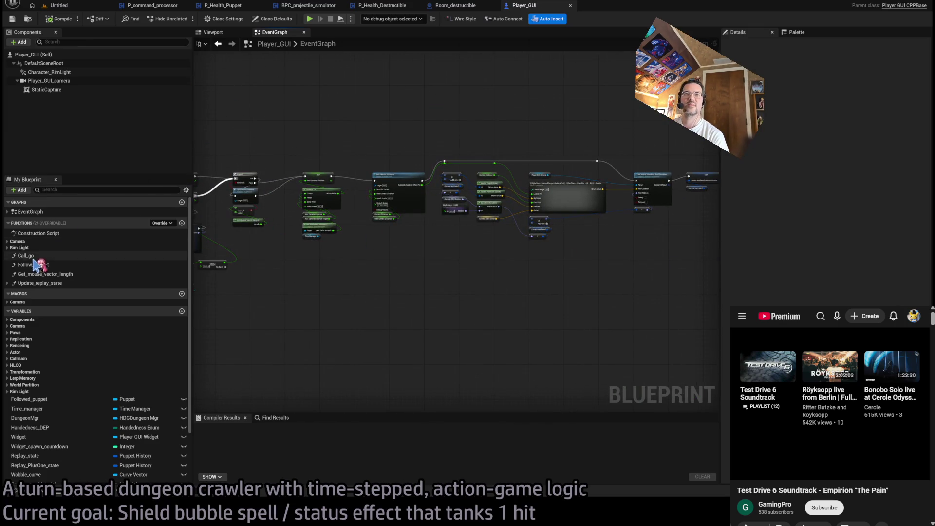
Step: Browse the Camera functions and variables, then close Player_GUI to return to Room_destructible
left_click(17, 241)
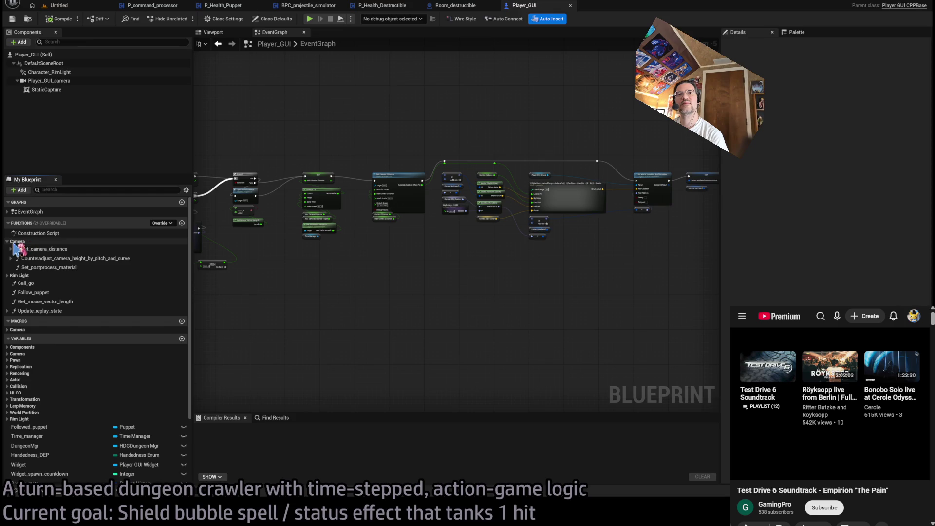
left_click(14, 241)
left_click(9, 327)
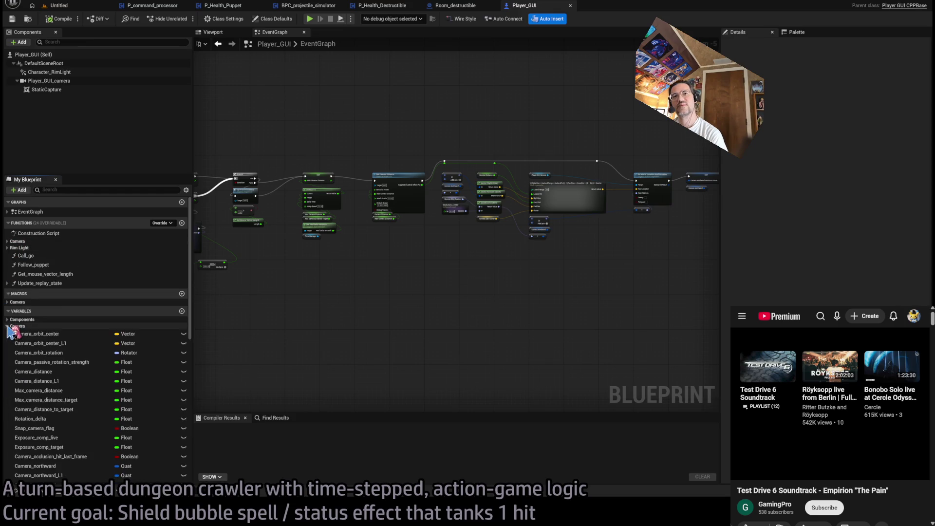
scroll(56, 340, "down", 4)
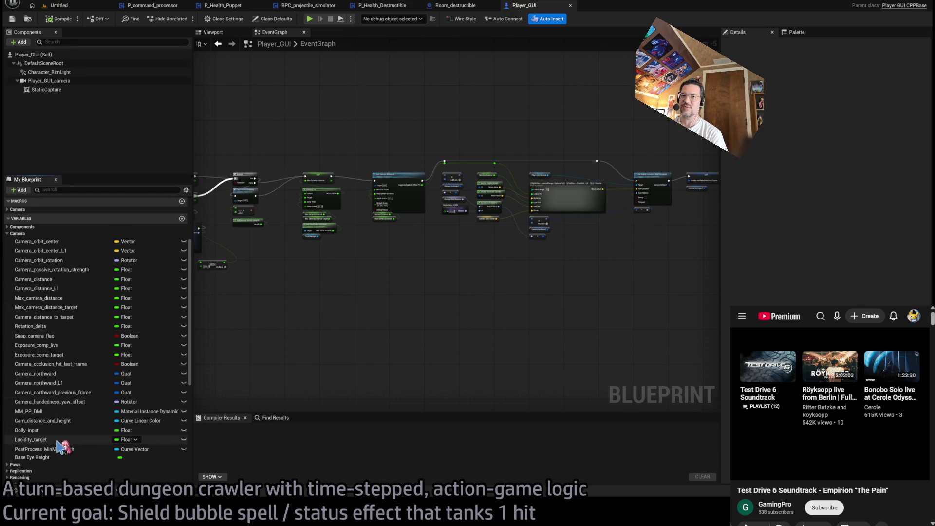
left_click(8, 234)
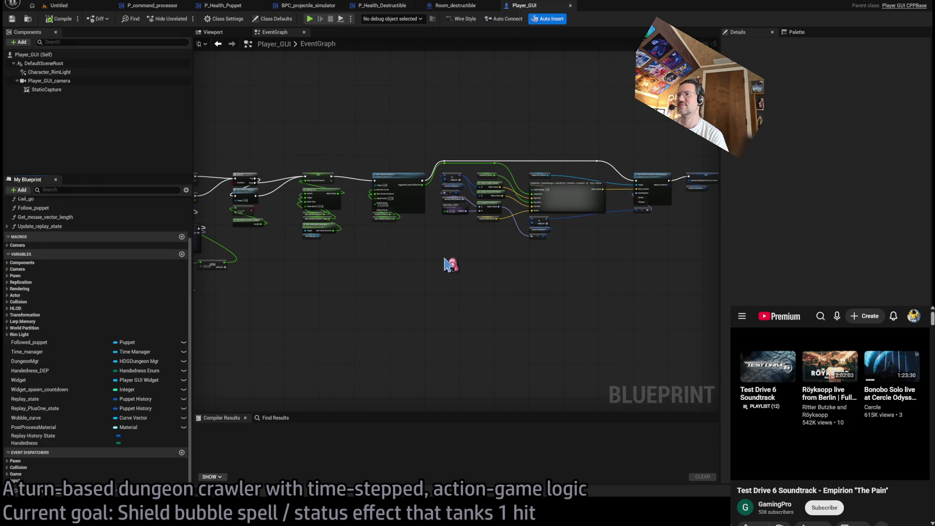
scroll(493, 252, "up", 4)
left_click(468, 6)
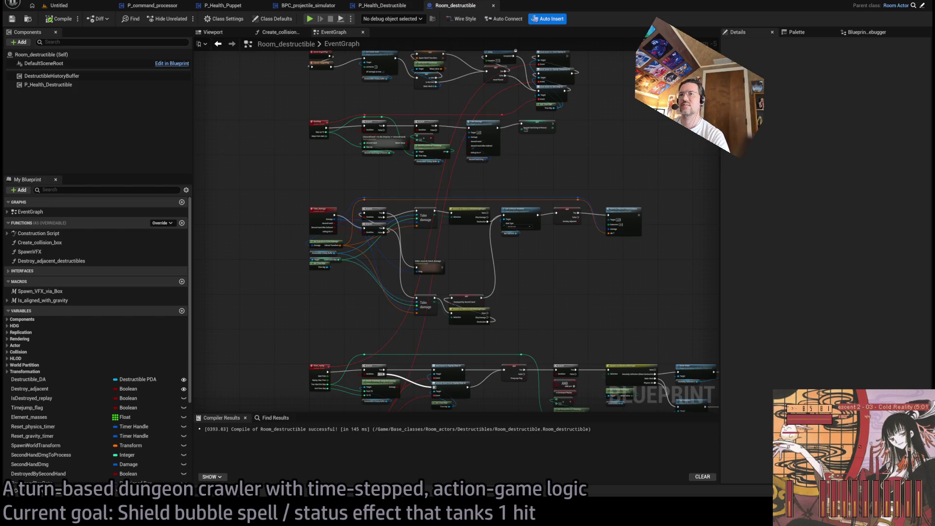
Step: Switch to the P_Health_Puppet TakeDamage graph and compile P_Health_Puppet
left_click_drag(569, 160, 555, 198)
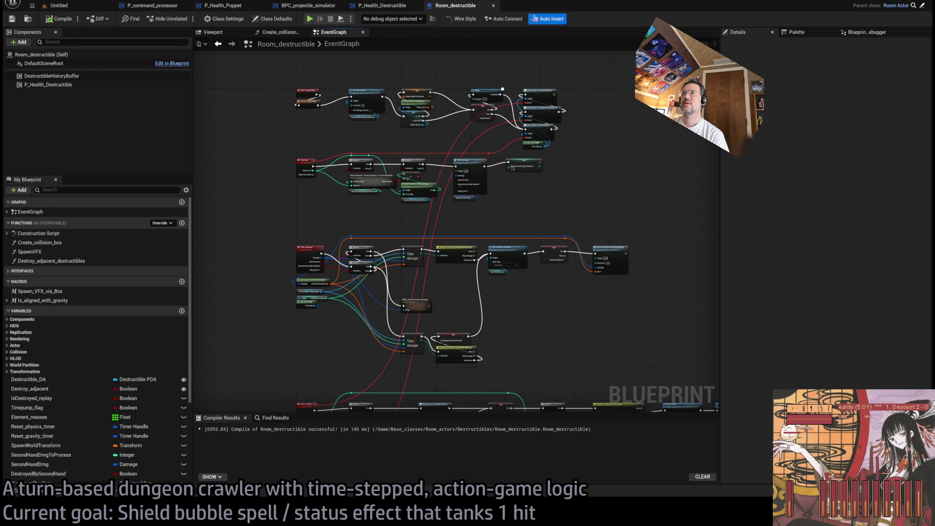
left_click_drag(263, 134, 268, 94)
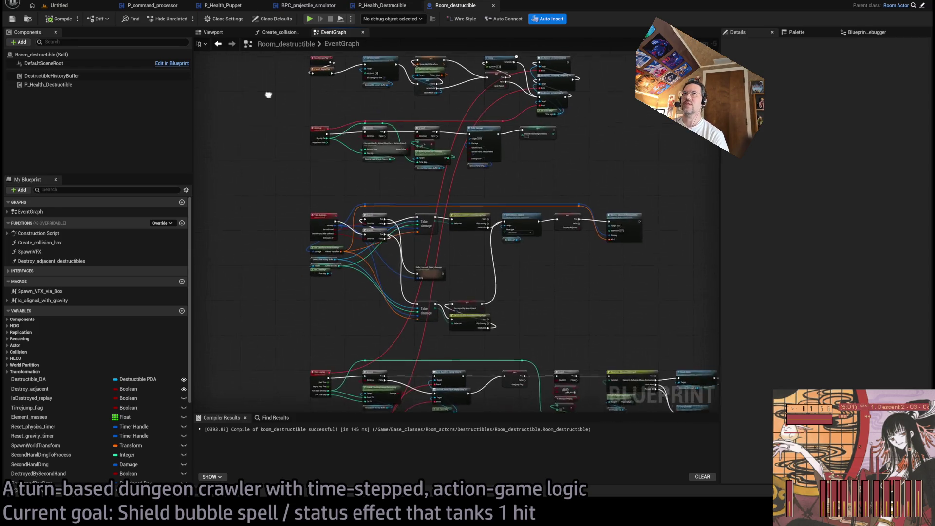
left_click(384, 6)
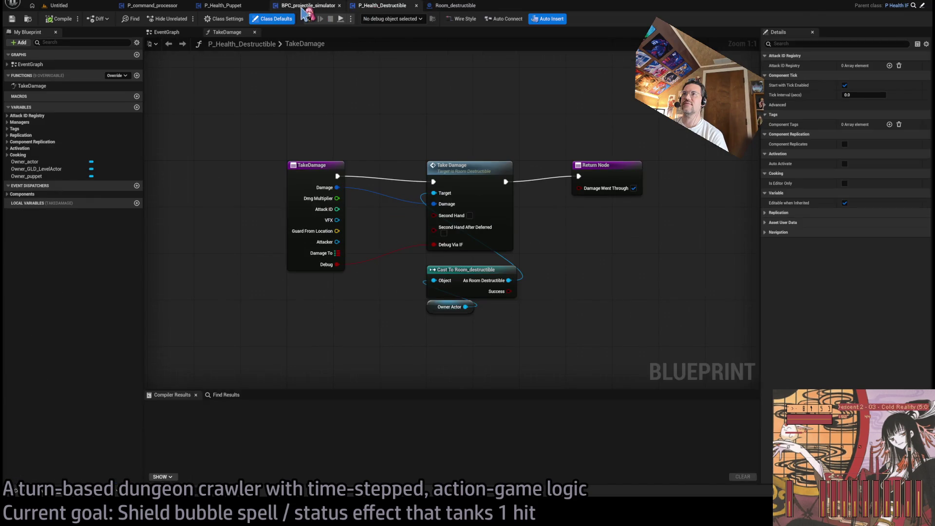
left_click(306, 7)
left_click(212, 6)
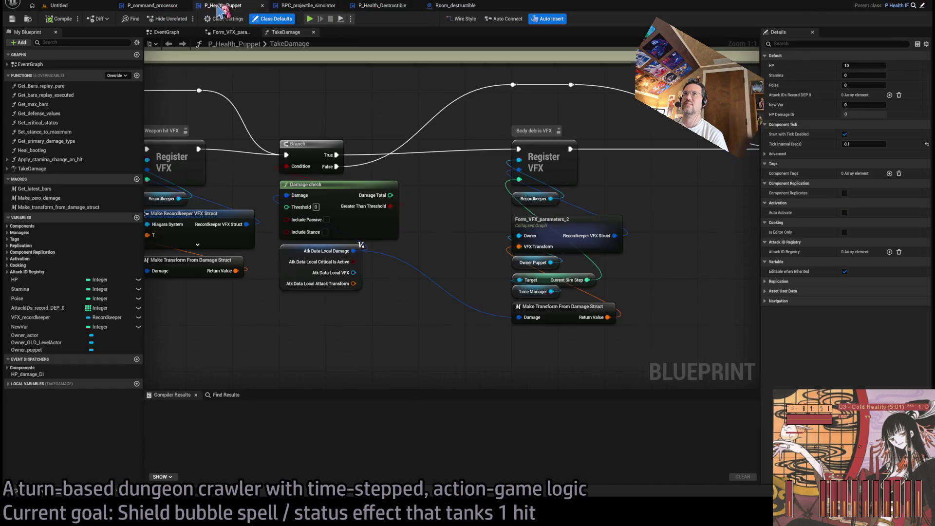
left_click(59, 19)
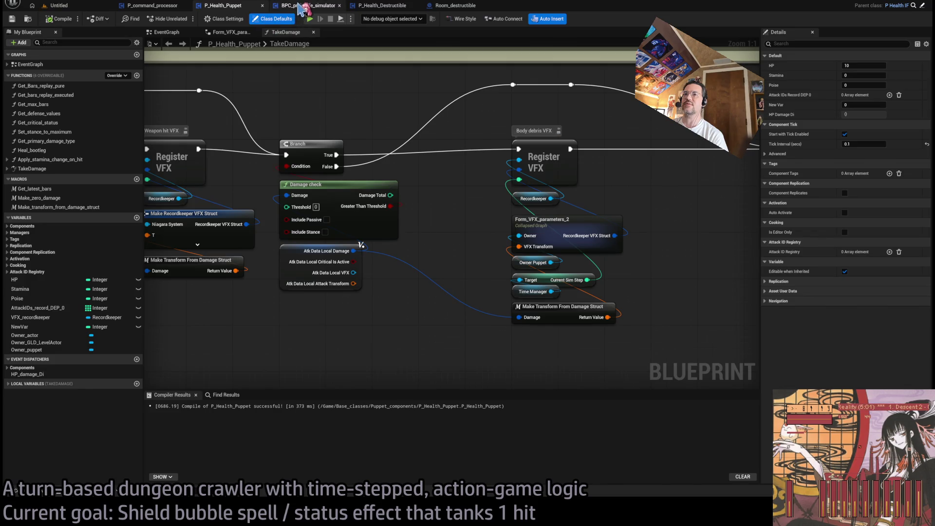
Step: Compile P_command_processor and jump to the missing Attack_transform error node
left_click(299, 6)
left_click(147, 7)
left_click(61, 19)
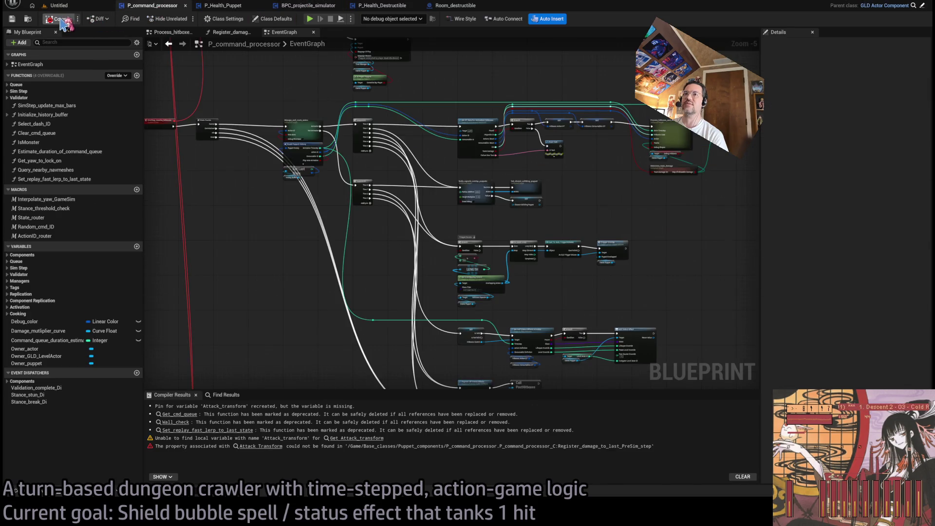
scroll(339, 309, "down", 1)
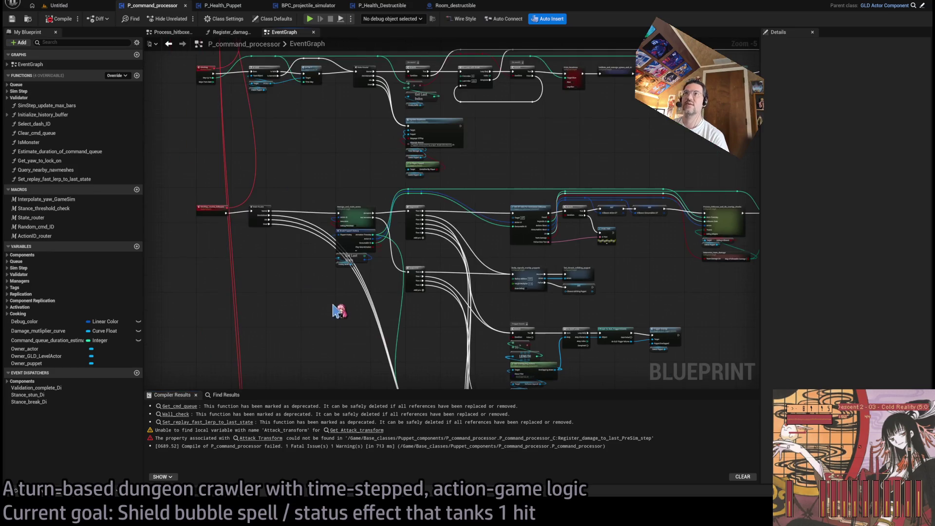
left_click_drag(330, 297, 366, 247)
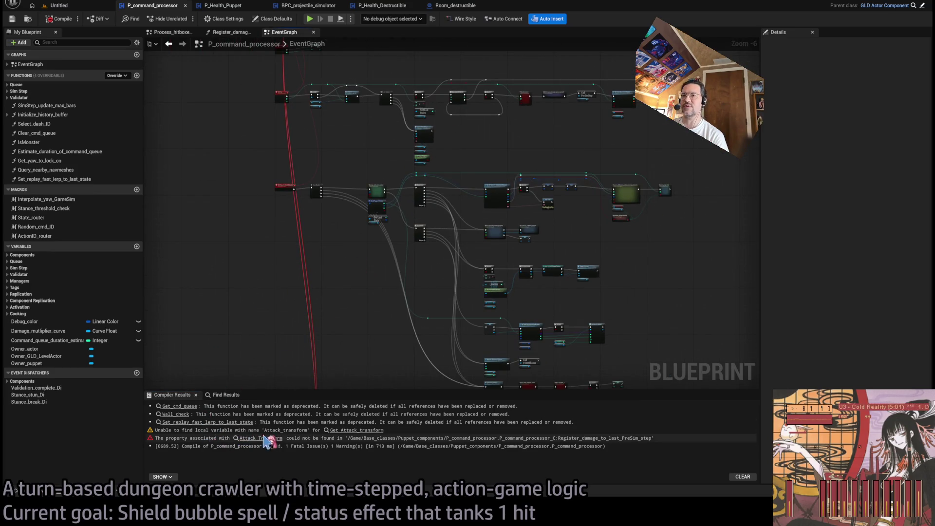
left_click(336, 431)
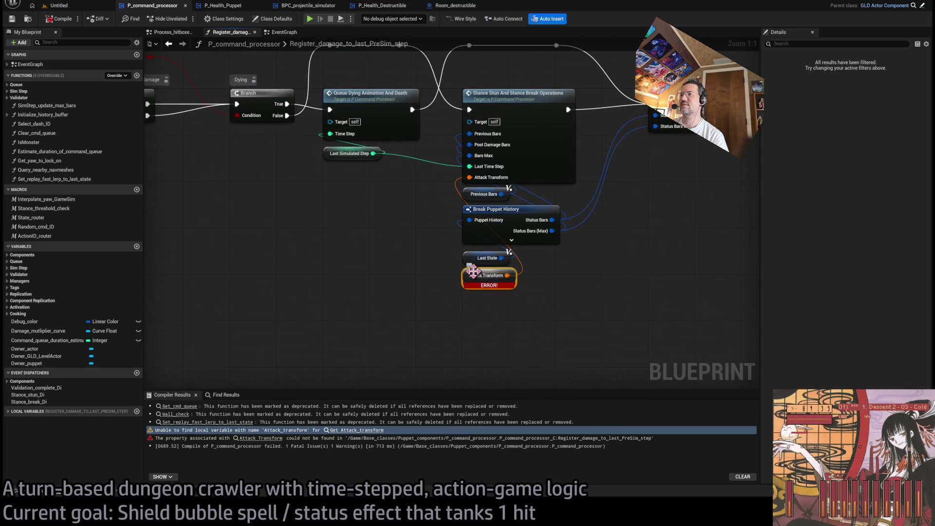
Step: Survey the damage function from the entry and Break Damage nodes across to the ERROR Attack Transform node
scroll(470, 281, "down", 3)
mouse_move(436, 295)
left_mouse_down()
mouse_move(449, 288)
mouse_move(403, 293)
mouse_move(518, 303)
mouse_move(524, 275)
left_mouse_up()
scroll(689, 278, "up", 1)
left_click_drag(689, 278, 349, 272)
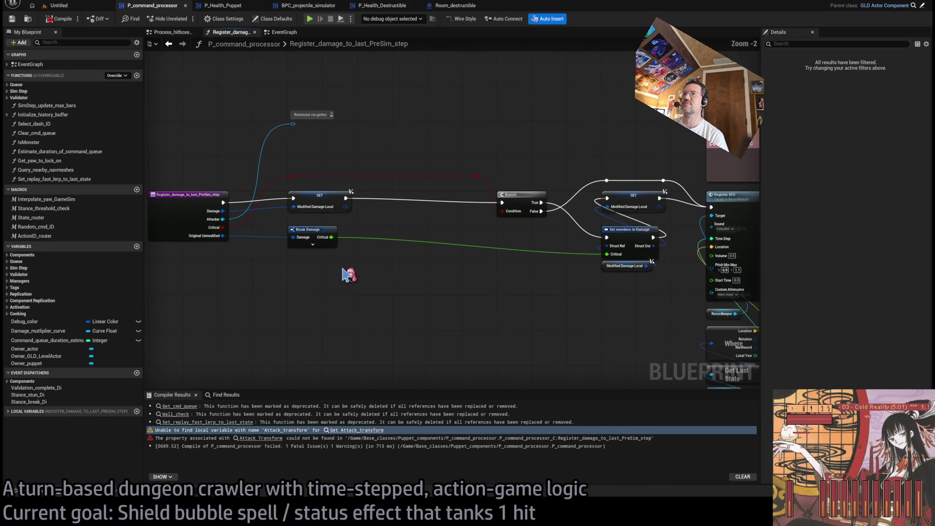
left_click_drag(600, 278, 200, 265)
left_click_drag(682, 273, 143, 268)
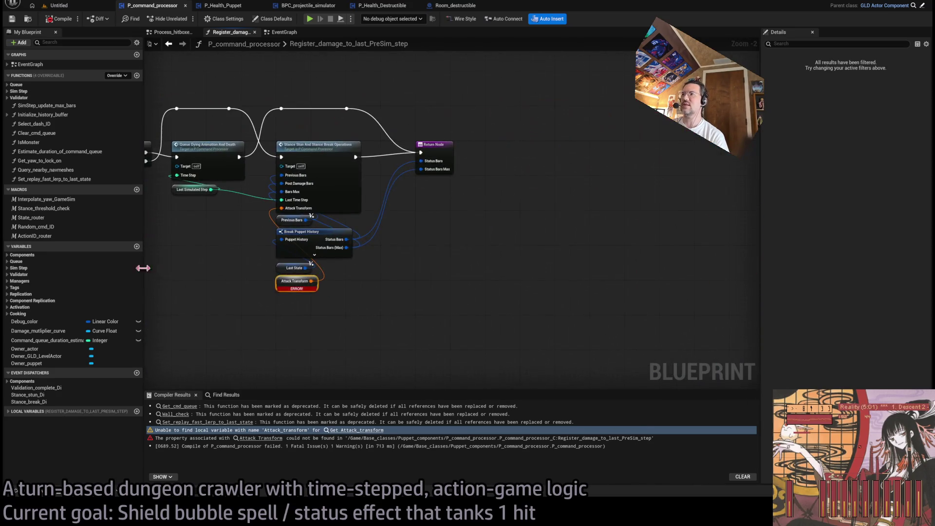
scroll(267, 262, "up", 2)
left_click_drag(267, 261, 370, 293)
mouse_move(468, 311)
left_mouse_down()
mouse_move(573, 293)
mouse_move(552, 314)
mouse_move(460, 329)
left_mouse_up()
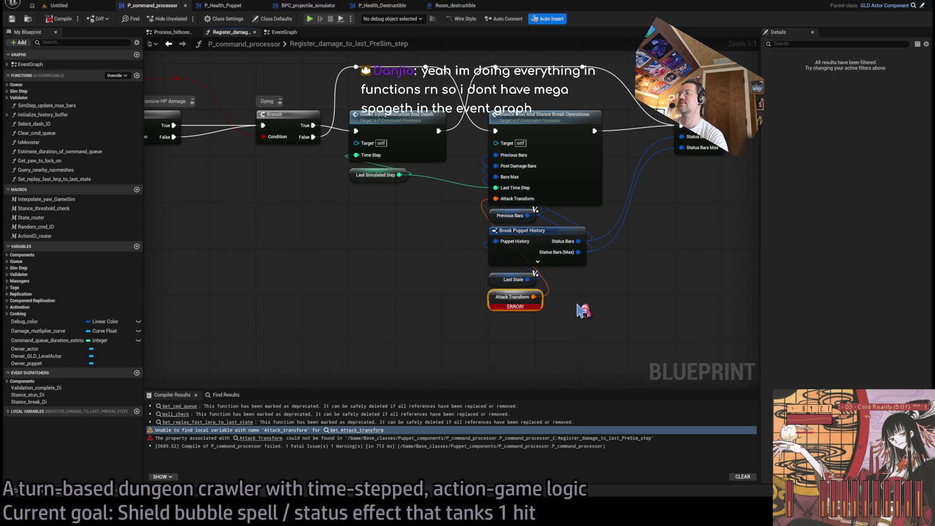
Step: Pan back through Break Damage and Register SFX to the Queue Dying Animation area
scroll(584, 311, "down", 2)
left_click_drag(402, 303, 539, 271)
left_click_drag(390, 280, 604, 289)
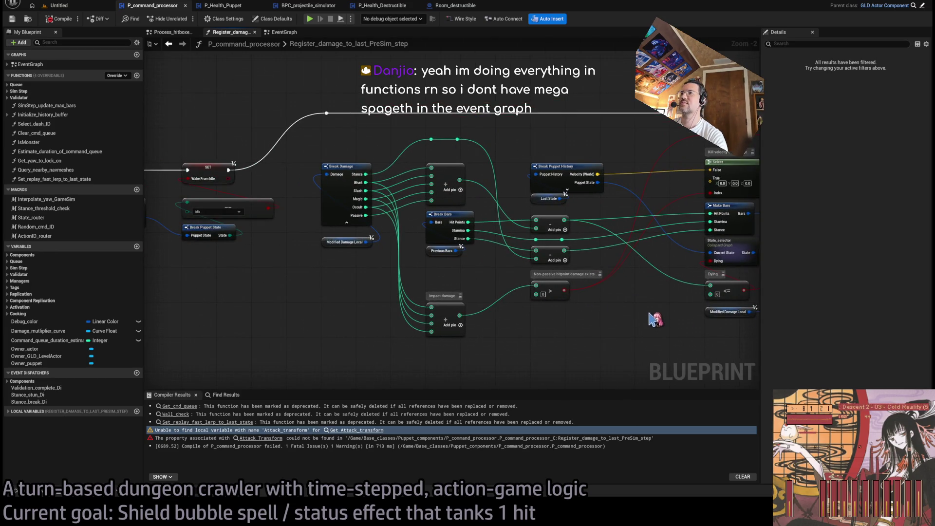
left_click_drag(486, 302, 599, 302)
mouse_move(516, 263)
left_mouse_down()
mouse_move(567, 316)
mouse_move(661, 283)
left_mouse_up()
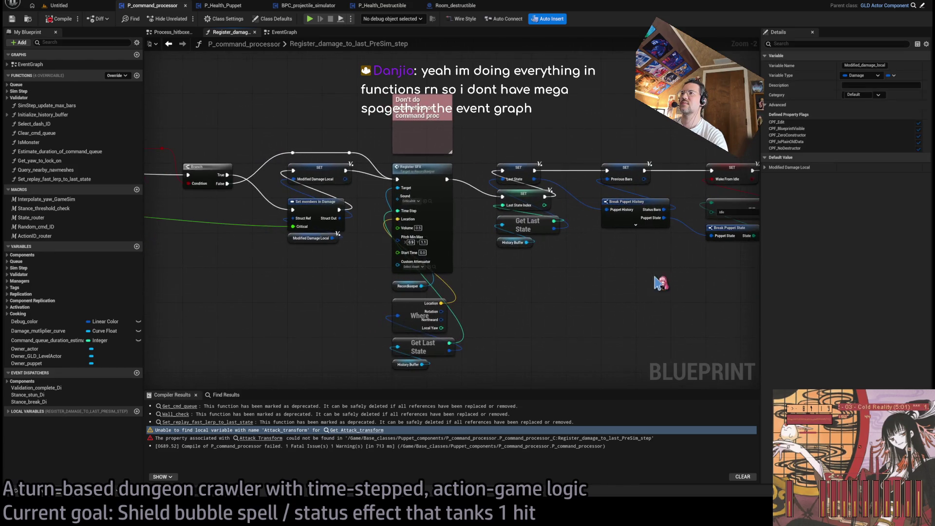
mouse_move(458, 246)
left_mouse_down()
mouse_move(449, 202)
mouse_move(596, 233)
left_mouse_up()
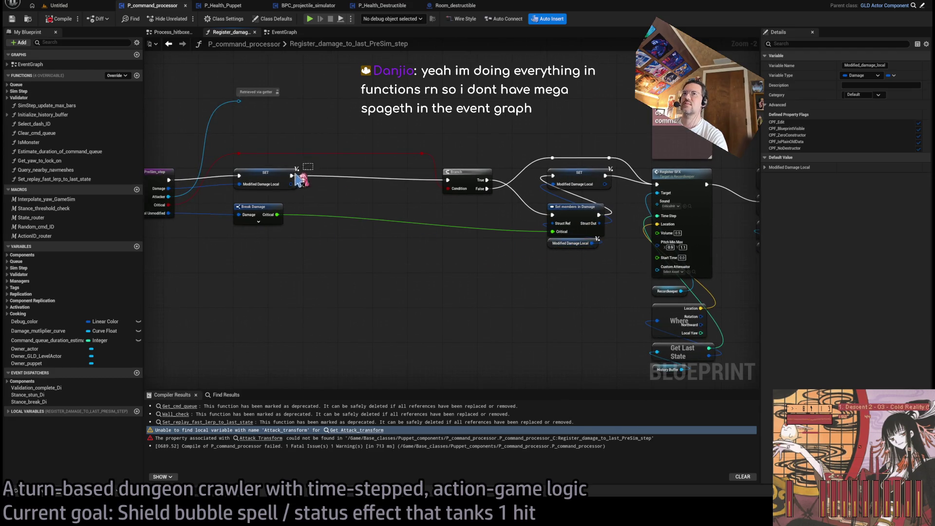
scroll(302, 178, "down", 3)
scroll(458, 250, "up", 5)
left_click_drag(458, 250, 439, 314)
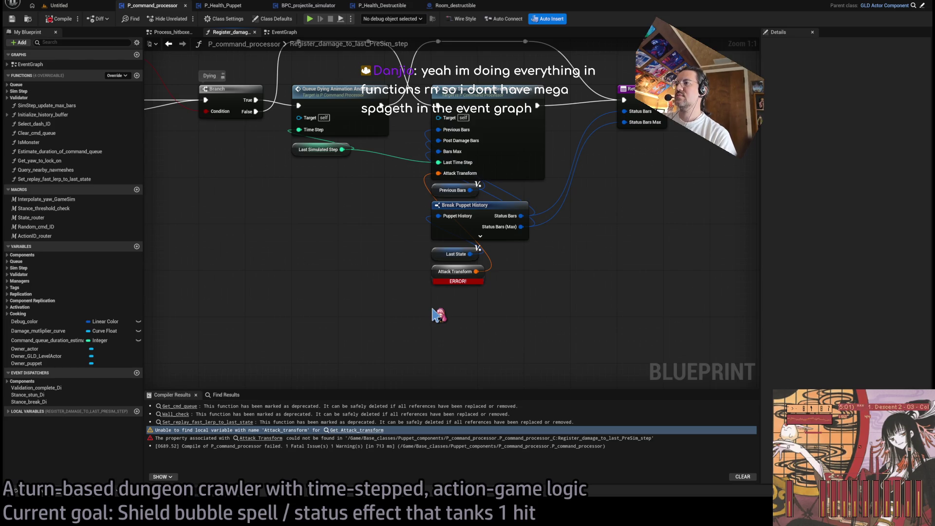
Step: Feed Modified Damage Local into Get transform from damage, wire Inferred Transform to Attack Transform, and delete the broken getter
key("ctrl+v")
left_click_drag(488, 312, 553, 311)
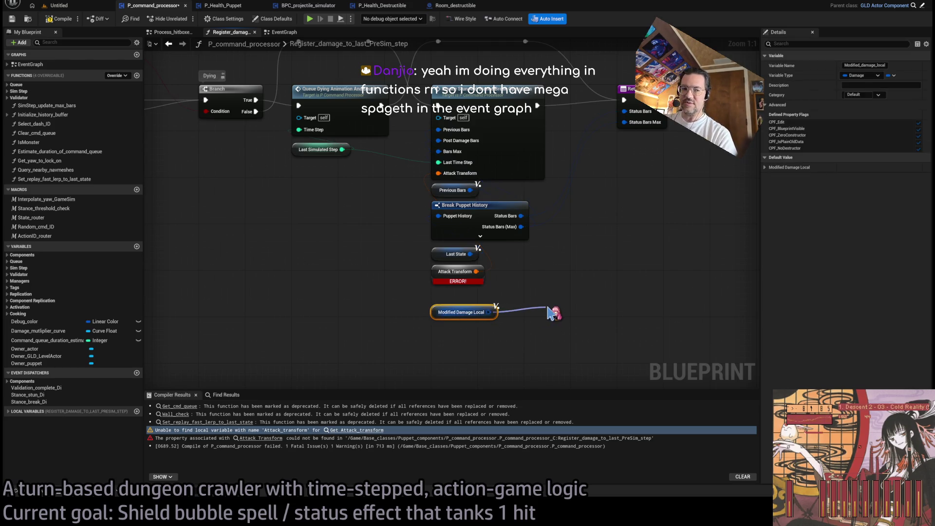
key("ctrl+v")
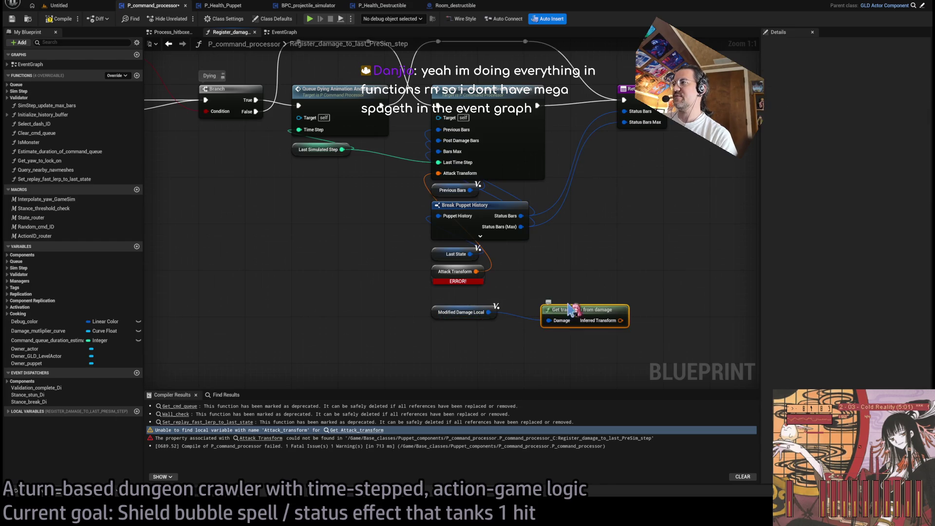
left_click_drag(620, 321, 453, 177)
left_click(453, 271)
key("Delete")
Step: Tidy the new nodes into the error's place and recompile the blueprint
mouse_move(569, 313)
left_mouse_down()
mouse_move(464, 291)
mouse_move(458, 275)
left_mouse_up()
left_click_drag(458, 318, 458, 300)
left_click(56, 20)
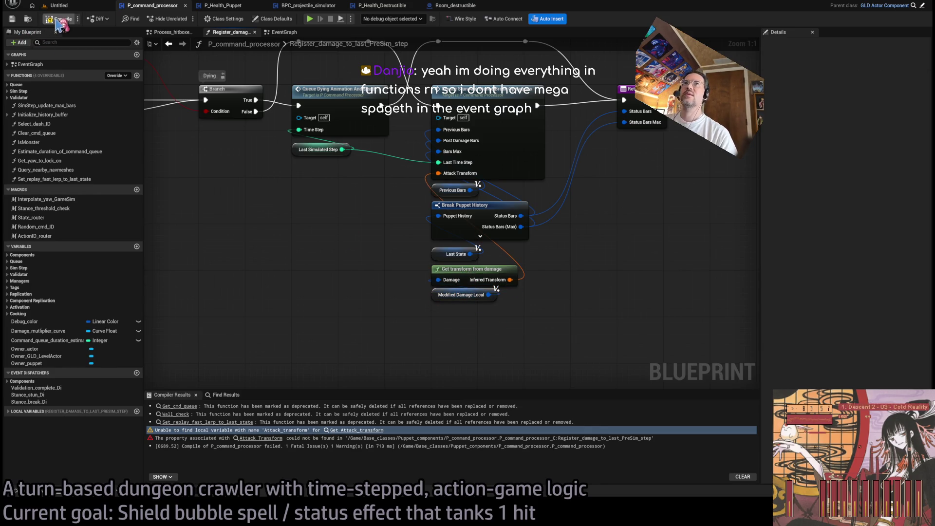
left_click(66, 6)
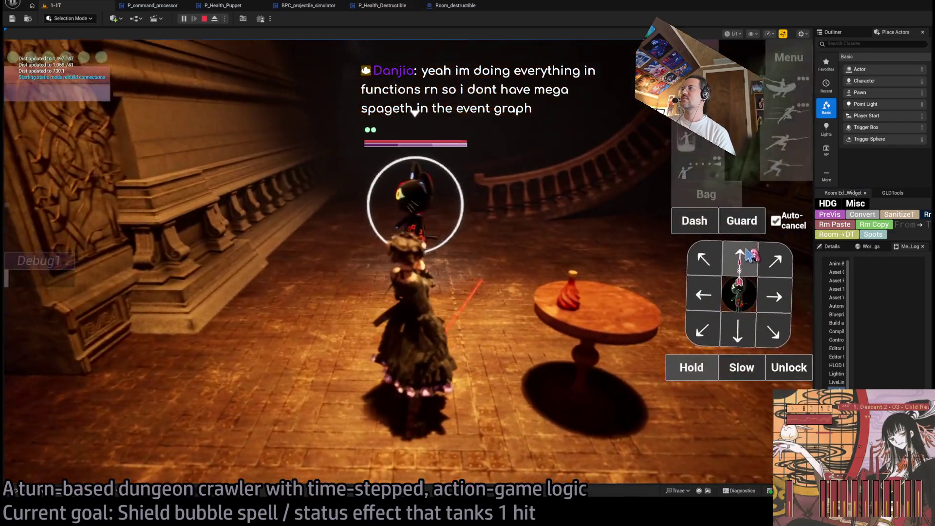
Step: Run the attack, queue a hold and the shield skill, replay the turn, then stop play
left_click(748, 251)
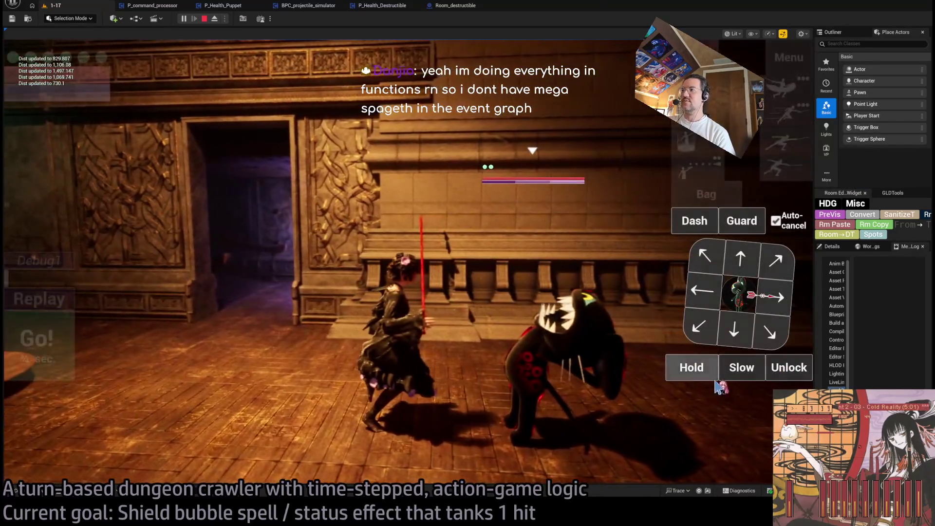
left_click(701, 370)
left_click(782, 96)
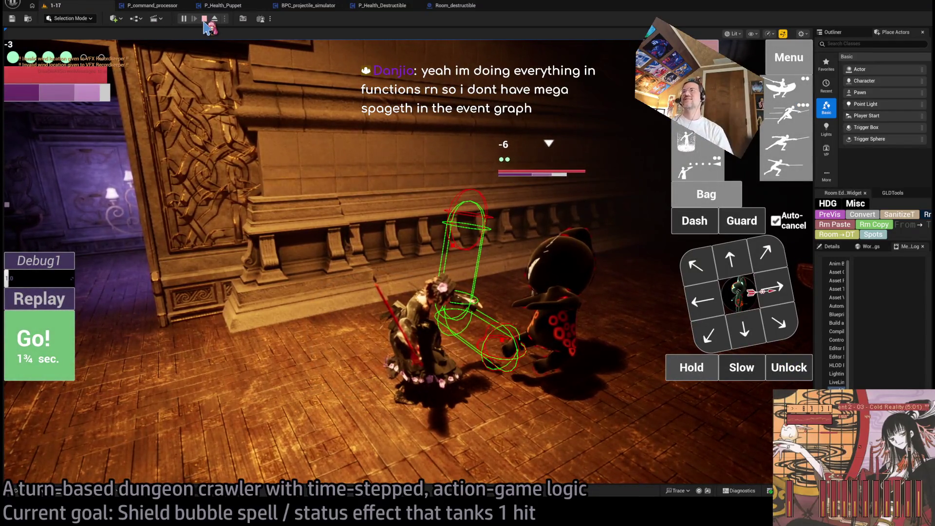
left_click(60, 293)
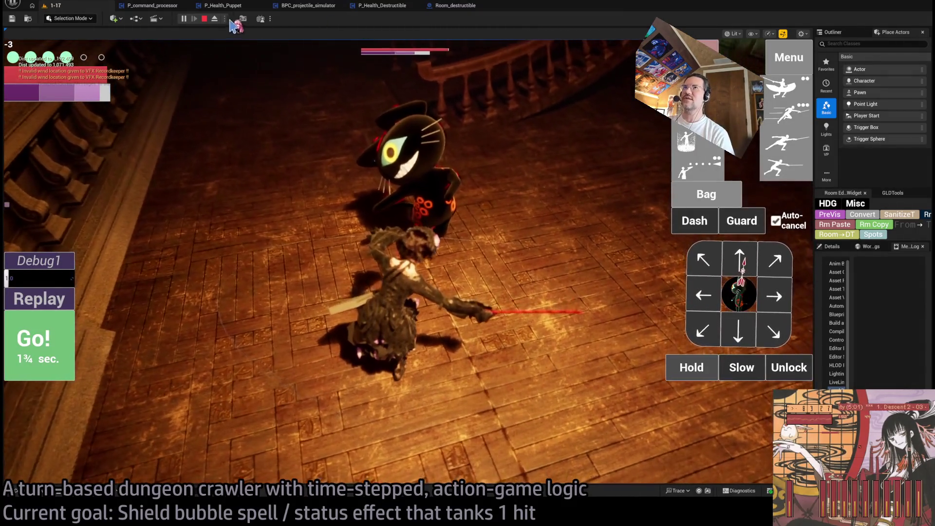
left_click(205, 19)
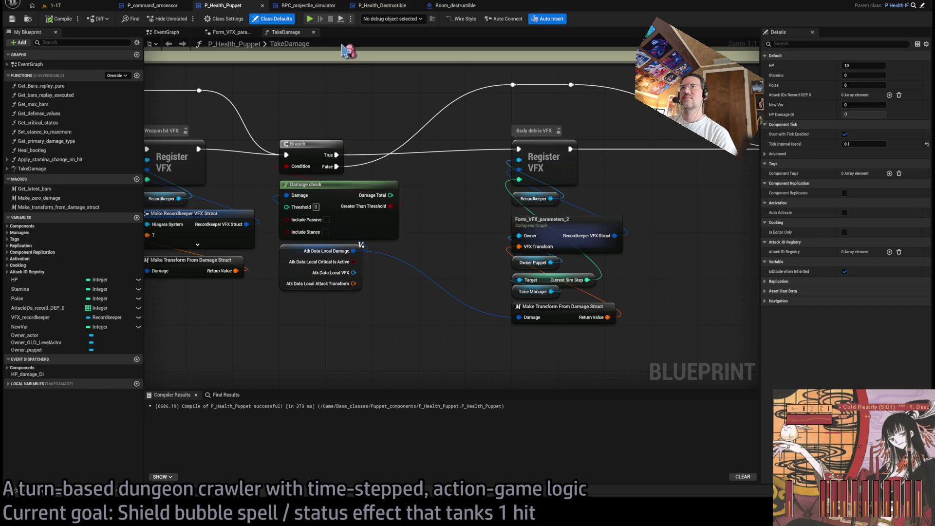
Step: In P_command_processor, close the extra blueprint tabs and the Register_damage_to_last_PreSim_step graph
left_click(166, 6)
left_click_drag(337, 165, 457, 166)
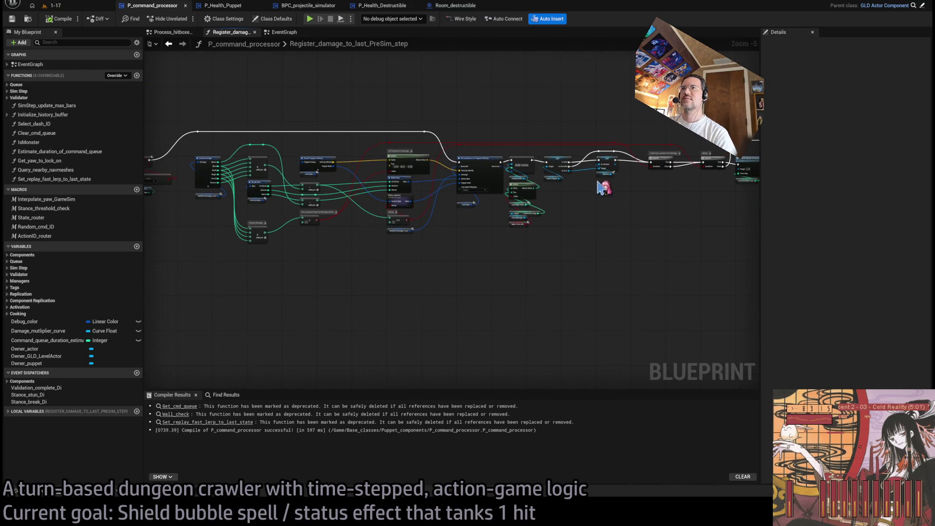
left_click_drag(239, 92, 424, 117)
left_click_drag(682, 104, 323, 100)
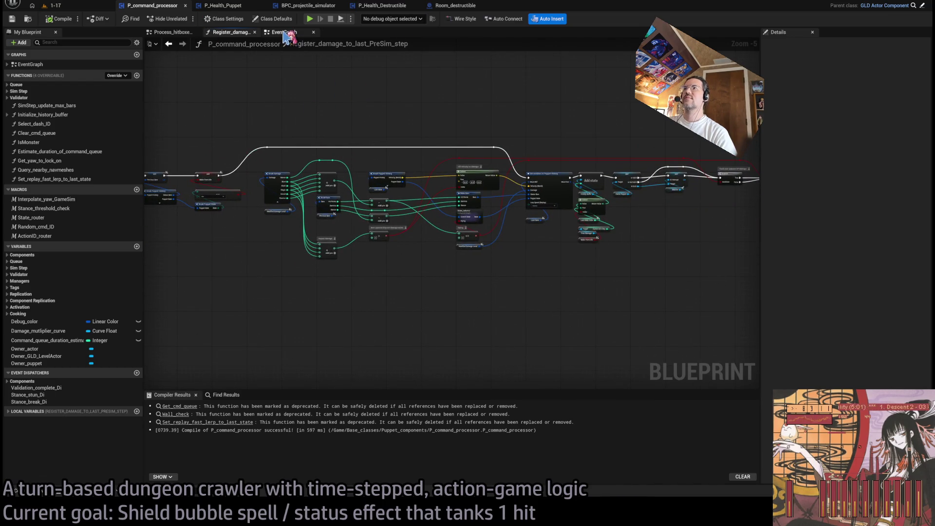
middle_click(226, 8)
middle_click(225, 7)
middle_click(225, 8)
middle_click(225, 7)
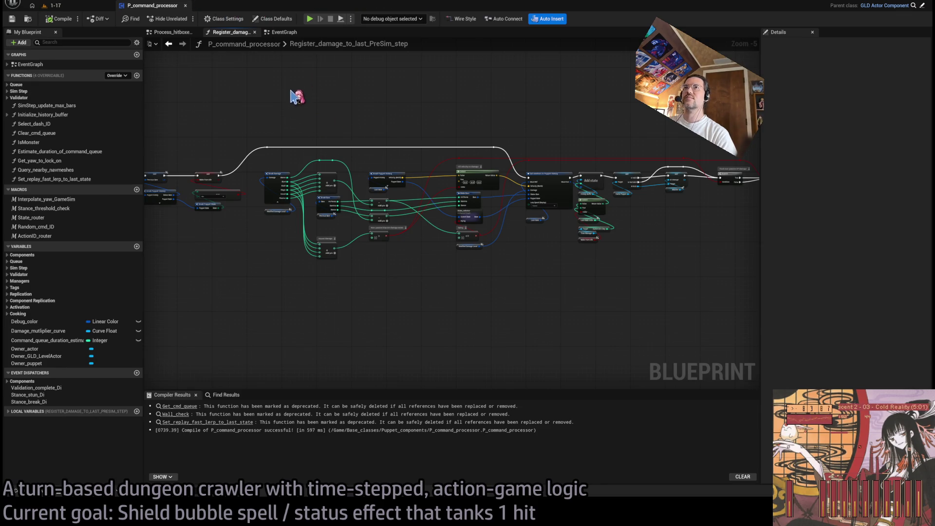
middle_click(243, 32)
Step: Open Process_hitboxes_and_do_overlap_checks, then Hitbox_substepper, and inspect its Multi Sphere Trace loop
scroll(460, 181, "up", 4)
double_click(483, 176)
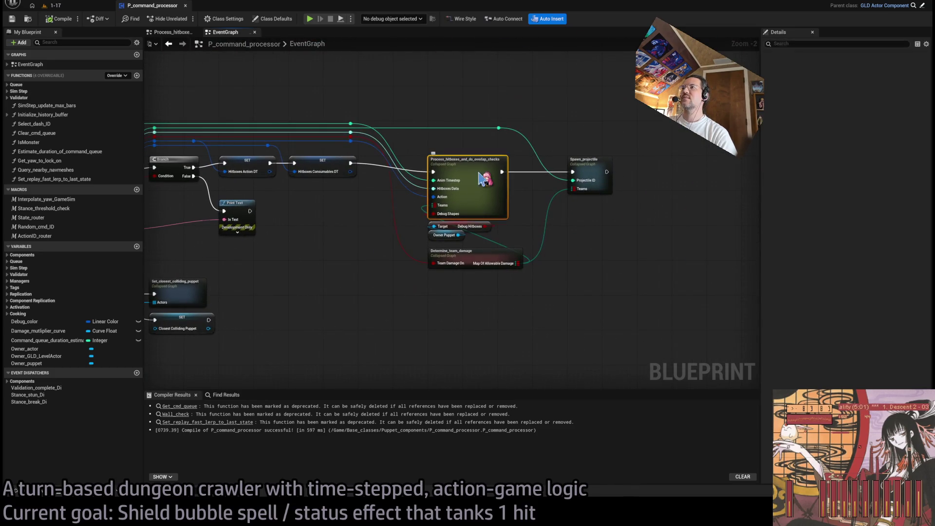
double_click(653, 221)
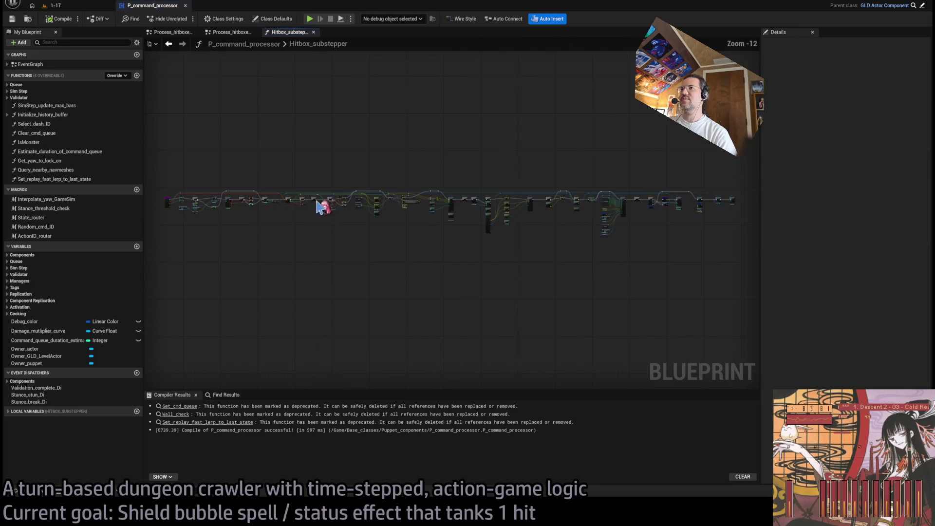
scroll(229, 284, "down", 3)
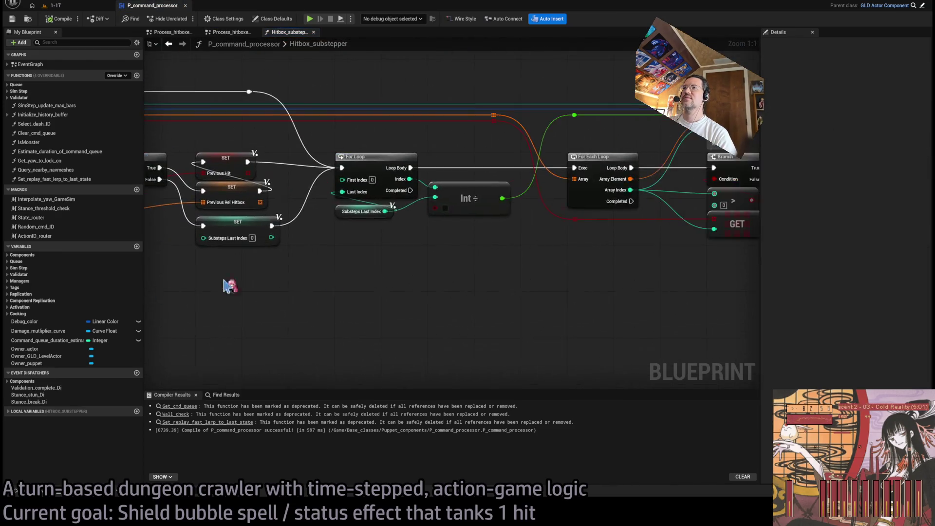
mouse_move(502, 298)
left_mouse_down()
mouse_move(499, 288)
mouse_move(244, 292)
mouse_move(273, 276)
mouse_move(568, 253)
mouse_move(517, 292)
mouse_move(418, 206)
mouse_move(440, 235)
mouse_move(280, 237)
left_mouse_up()
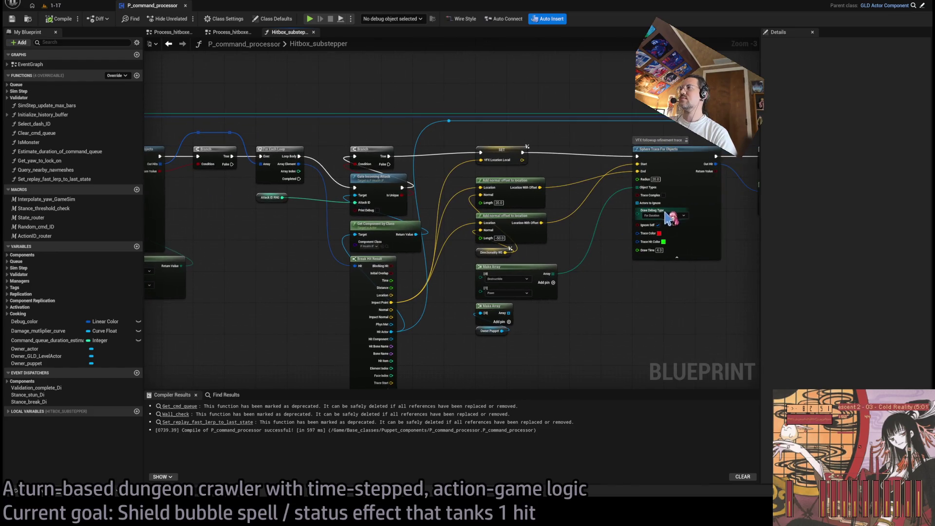
left_click(86, 6)
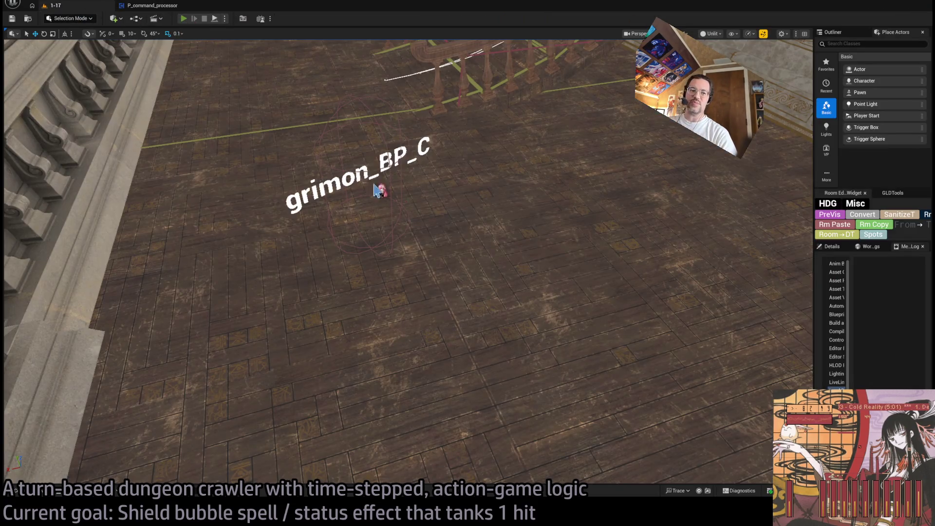
Step: Play 1-17, queue the first attack twice plus the four-hit light combo, then stop
key("alt+p")
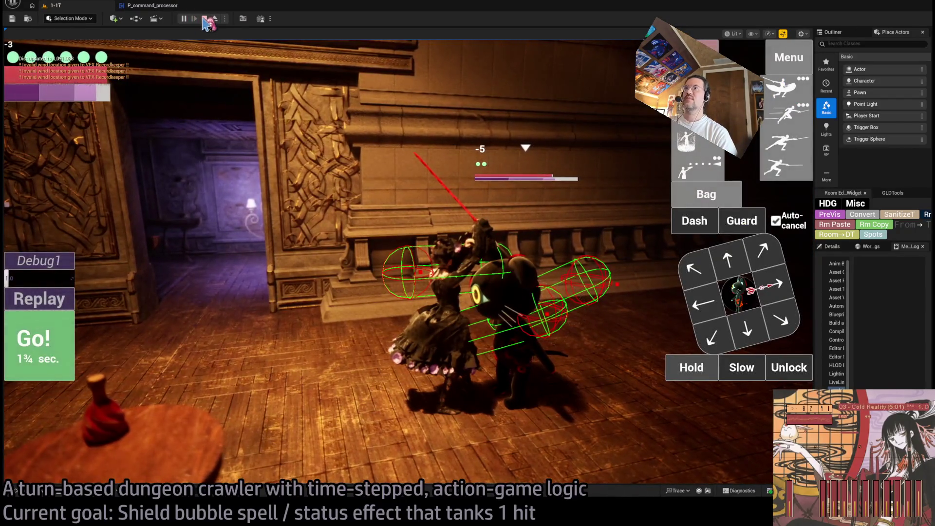
left_click(782, 88)
left_click(782, 88)
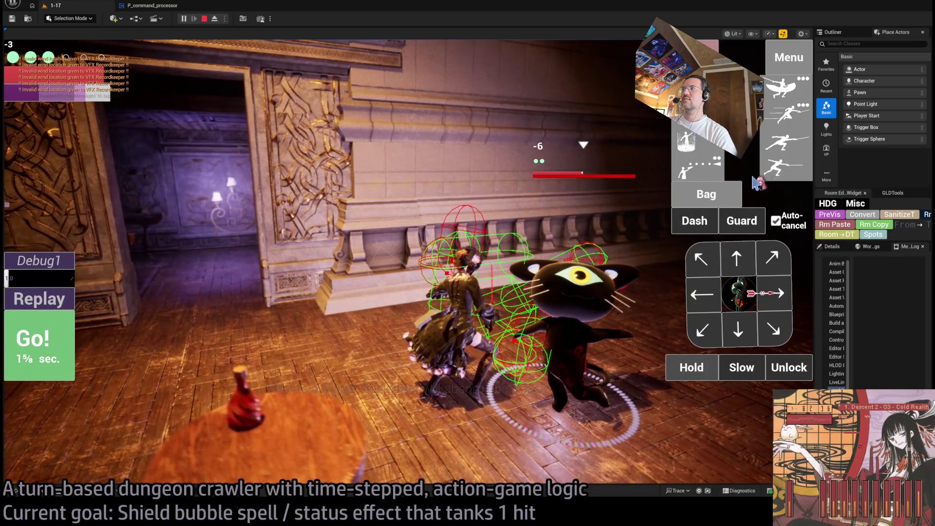
left_click(781, 167)
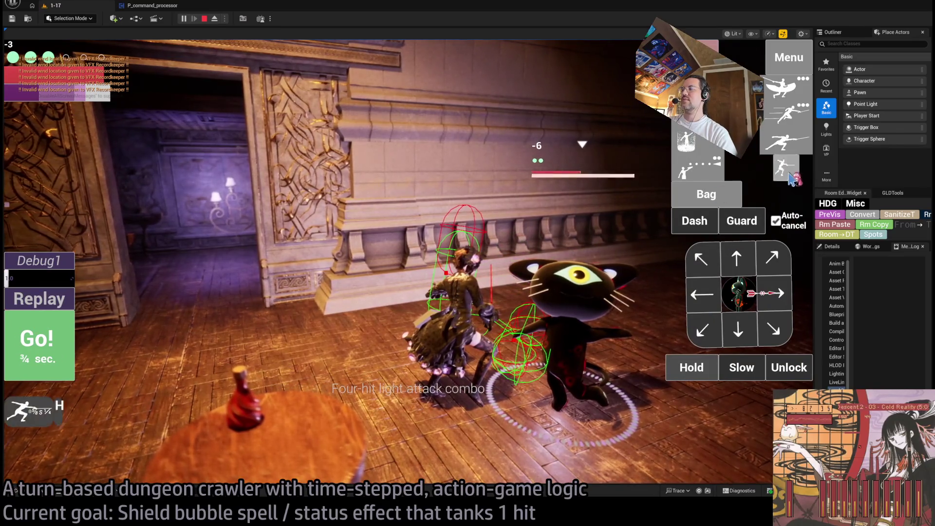
left_click(74, 351)
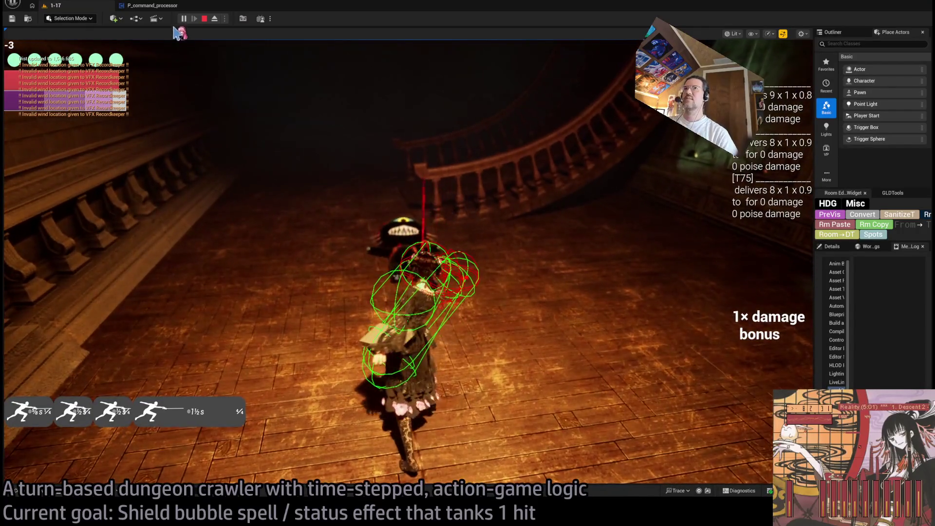
left_click(204, 19)
left_click(157, 7)
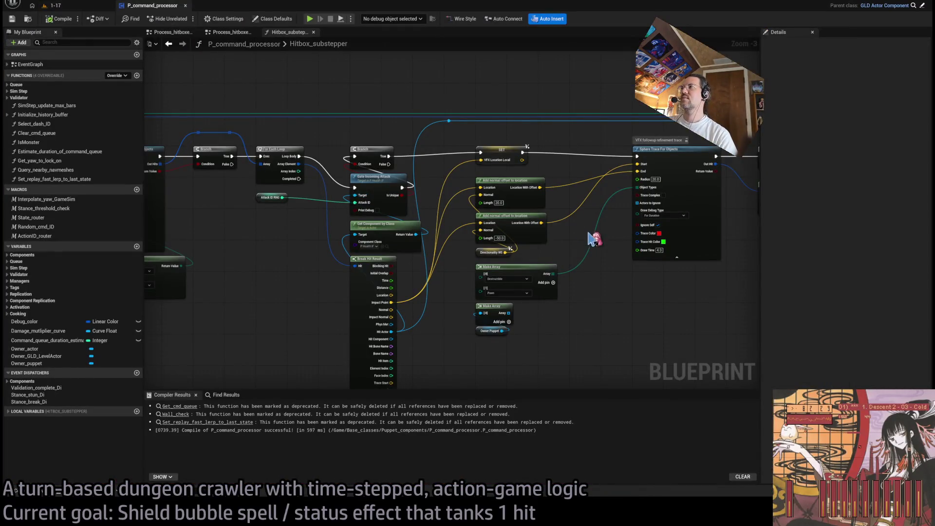
Step: Follow the Sphere Trace For Objects node to Take Damage and inspect VFX Location Local
left_click_drag(591, 239, 460, 290)
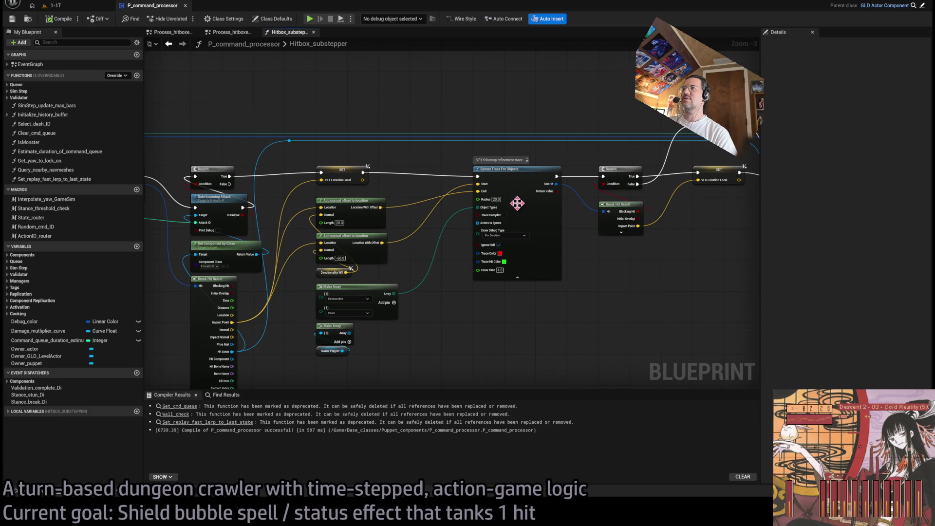
left_click(516, 169)
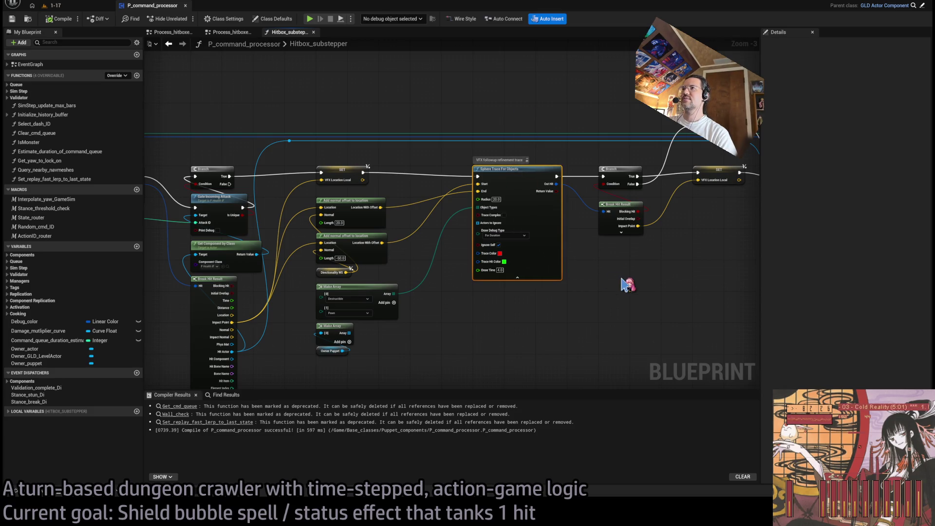
left_click_drag(638, 273, 296, 247)
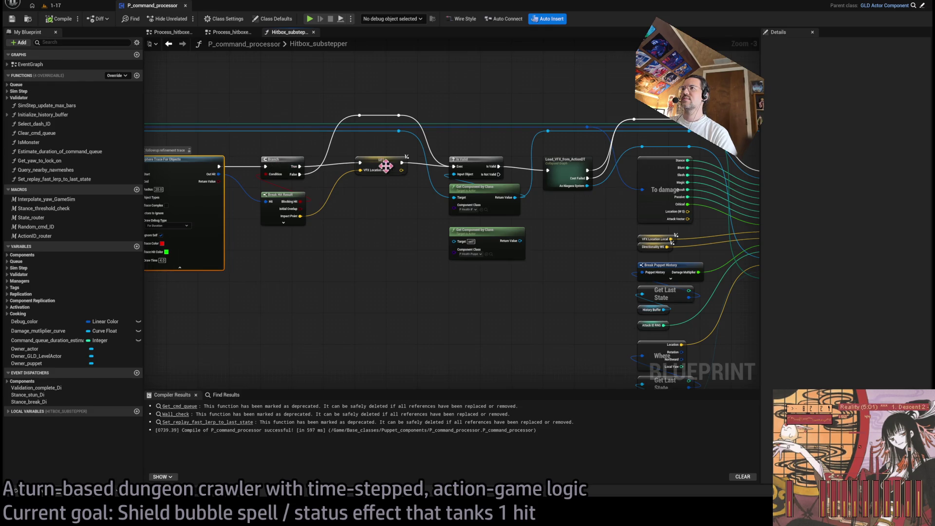
left_click_drag(483, 189, 417, 182)
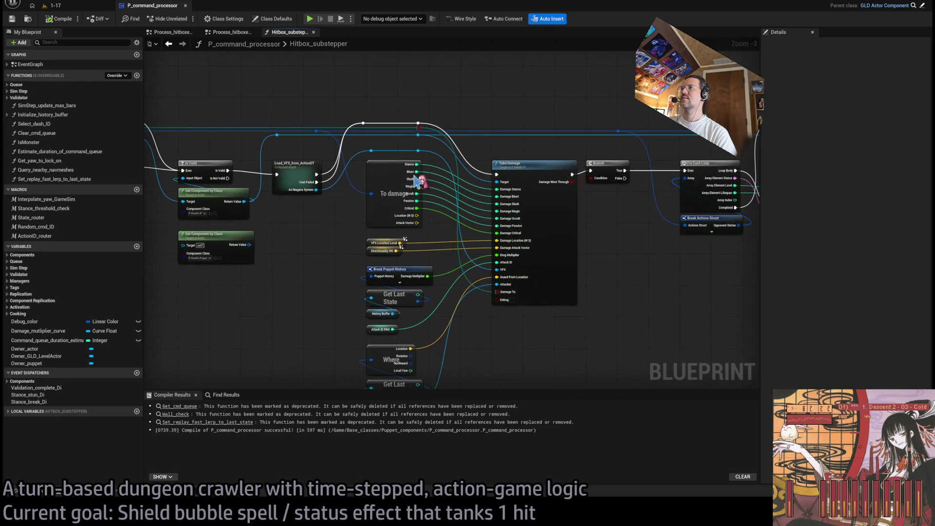
scroll(422, 173, "up", 1)
mouse_move(345, 217)
left_mouse_down()
mouse_move(516, 211)
mouse_move(488, 209)
left_mouse_up()
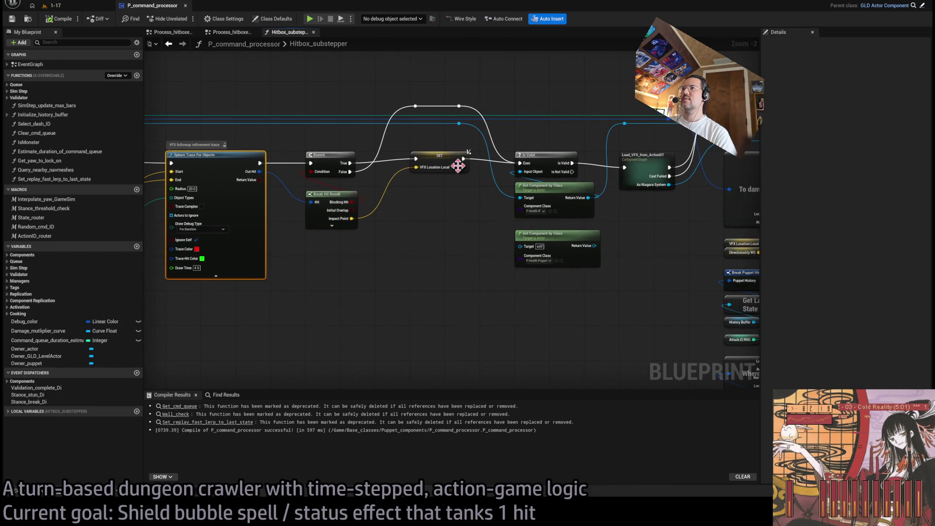
scroll(511, 229, "down", 1)
left_click(575, 239)
Step: Check the Gate Incoming Attack and Is Valid nodes and inspect the Directionality WS variable
scroll(422, 231, "up", 1)
mouse_move(422, 231)
left_mouse_down()
mouse_move(481, 160)
mouse_move(703, 230)
mouse_move(758, 229)
left_mouse_up()
left_click_drag(689, 268, 431, 244)
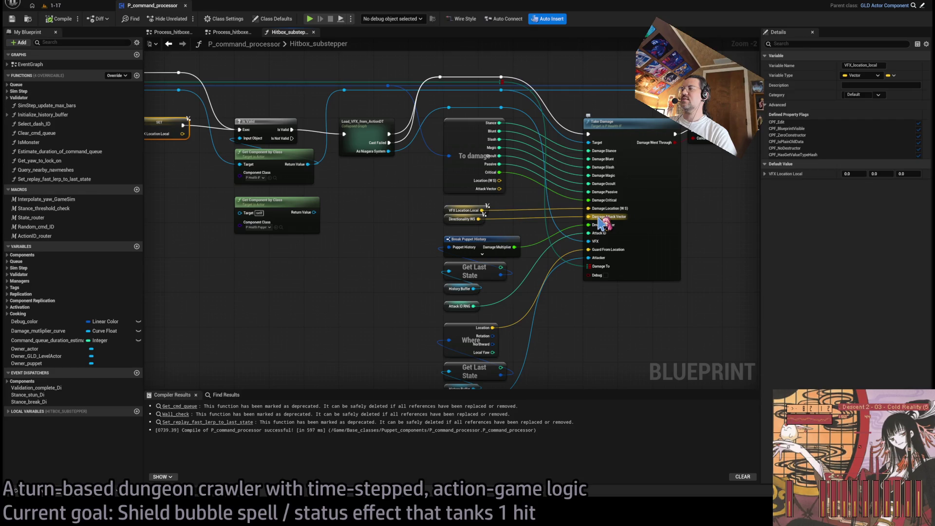
left_click(446, 219)
left_click_drag(390, 233, 628, 222)
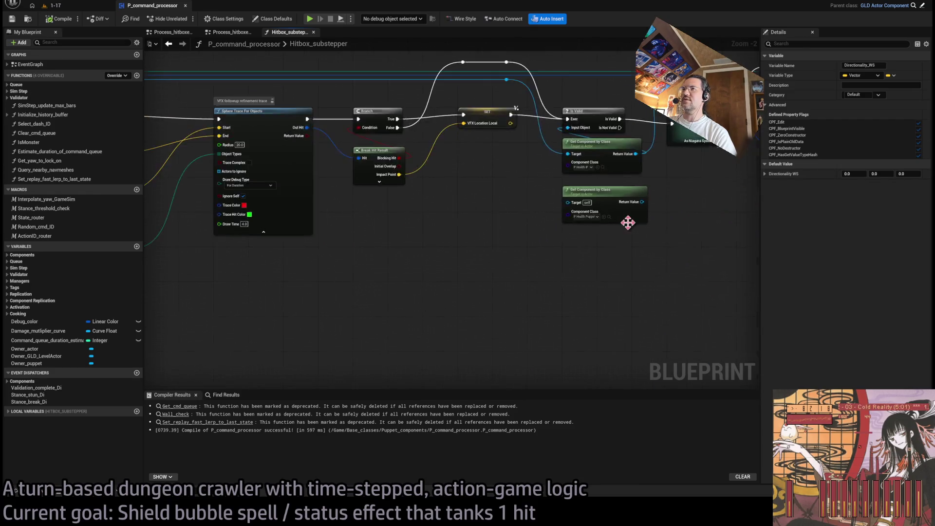
scroll(628, 223, "down", 4)
scroll(530, 211, "up", 4)
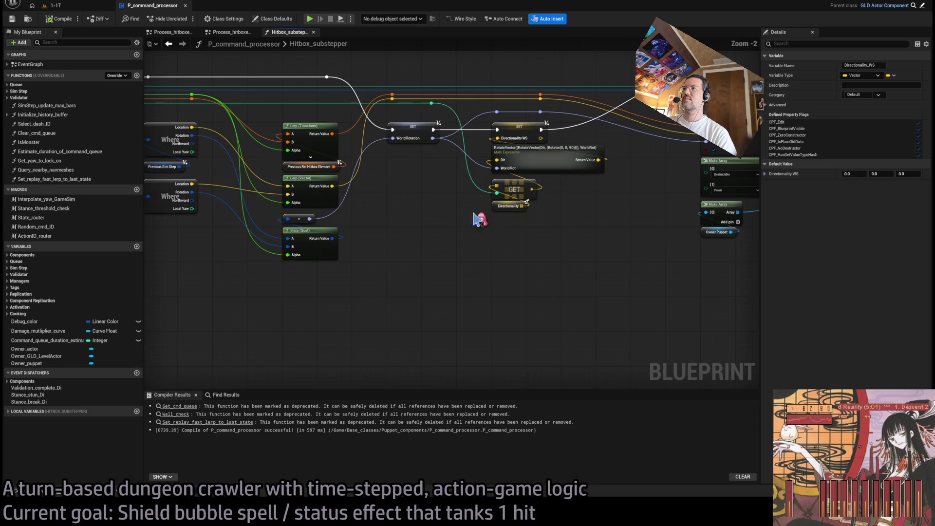
Step: Review the Add Status Effect section and the Take Damage call, then open asset search
left_click_drag(676, 250, 436, 298)
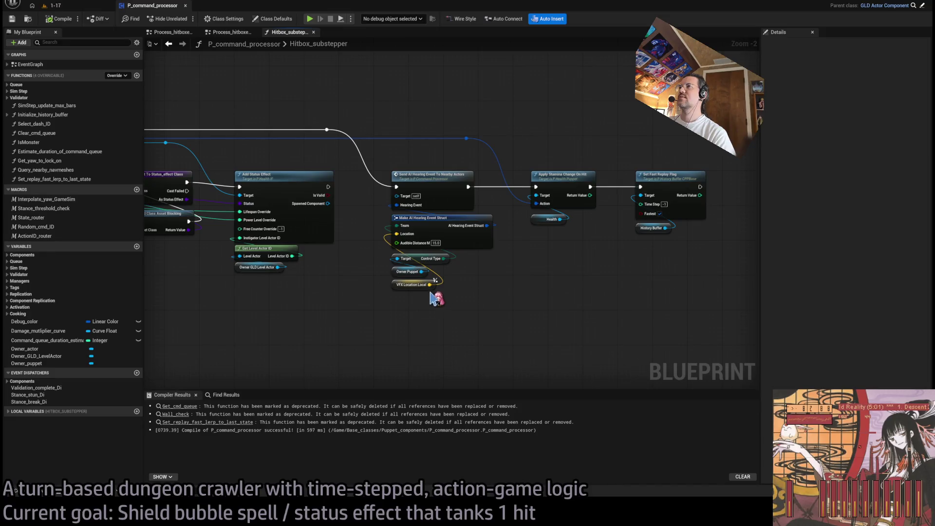
left_click_drag(255, 264, 544, 281)
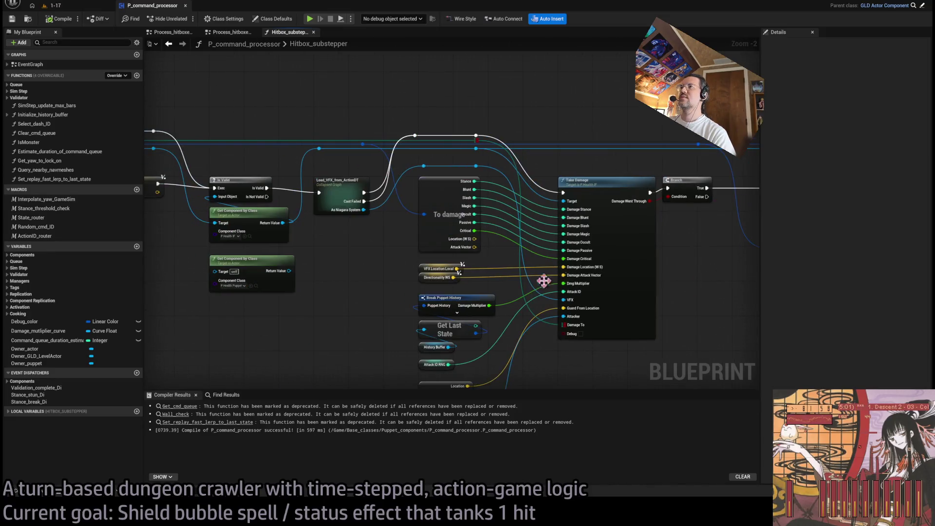
left_click(617, 199)
scroll(607, 192, "down", 4)
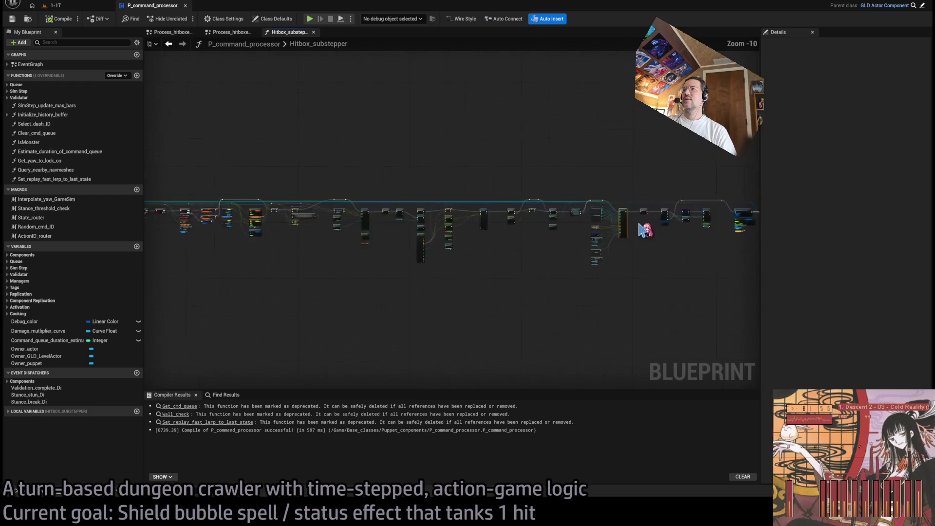
scroll(619, 210, "up", 4)
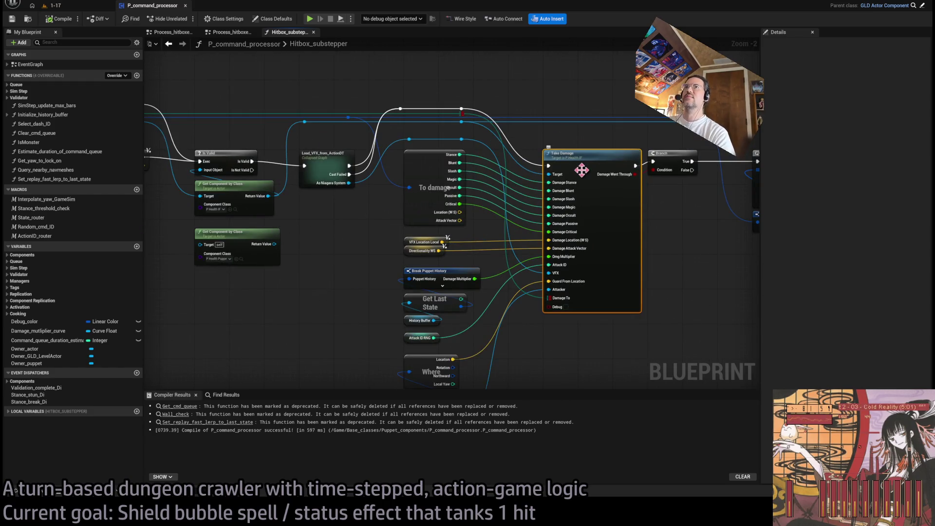
key("ctrl+p")
type("heal")
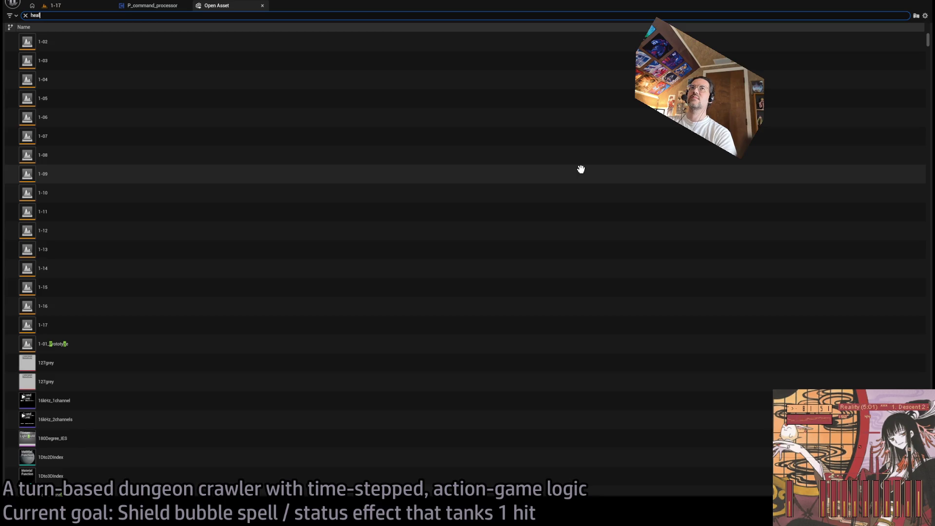
Step: Search assets for 'th' and open the P_Health_Puppet blueprint
type("th")
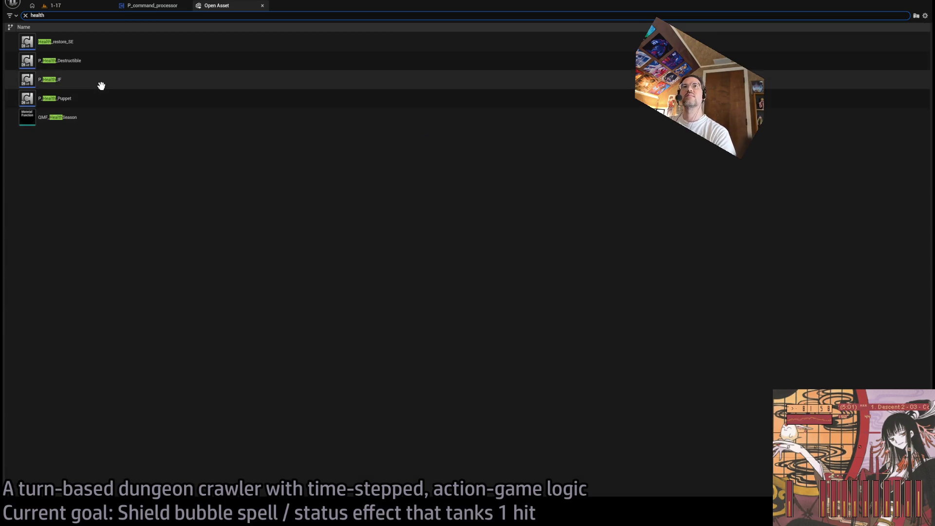
left_click(74, 97)
left_click(77, 81)
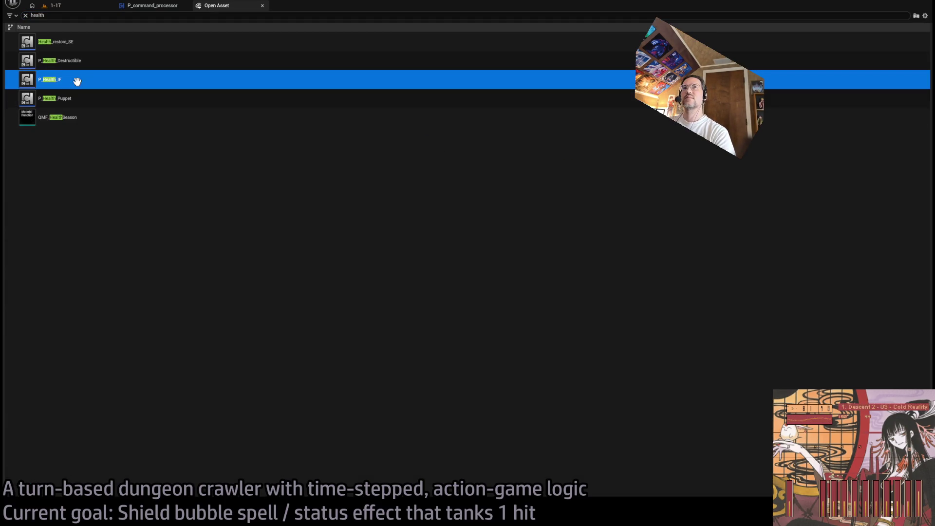
double_click(77, 98)
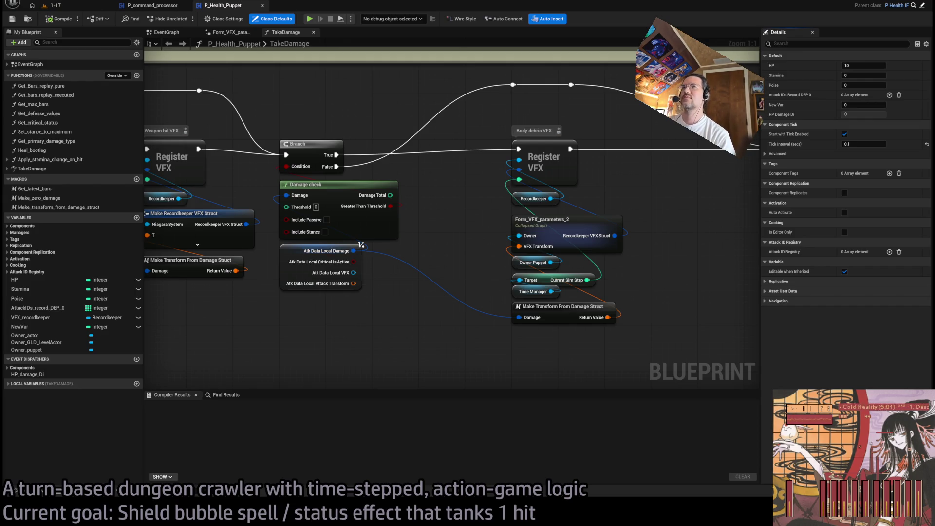
Step: Marquee-select the right-hand nodes and move the Register wind group left
scroll(561, 146, "down", 2)
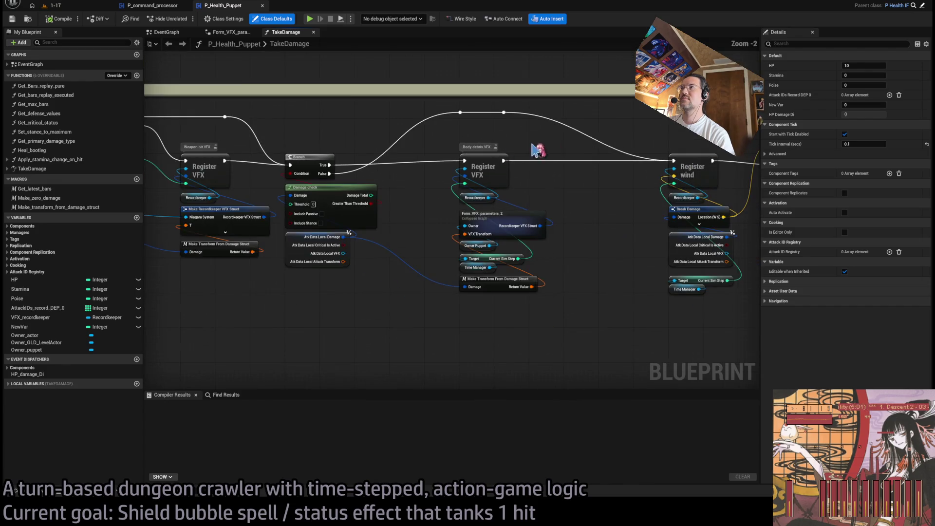
scroll(534, 149, "down", 5)
mouse_move(628, 144)
left_mouse_down()
mouse_move(515, 221)
mouse_move(376, 201)
left_mouse_up()
scroll(418, 250, "up", 6)
mouse_move(470, 159)
left_mouse_down()
mouse_move(390, 158)
mouse_move(449, 137)
mouse_move(371, 202)
mouse_move(470, 209)
mouse_move(485, 228)
left_mouse_up()
left_click(397, 136)
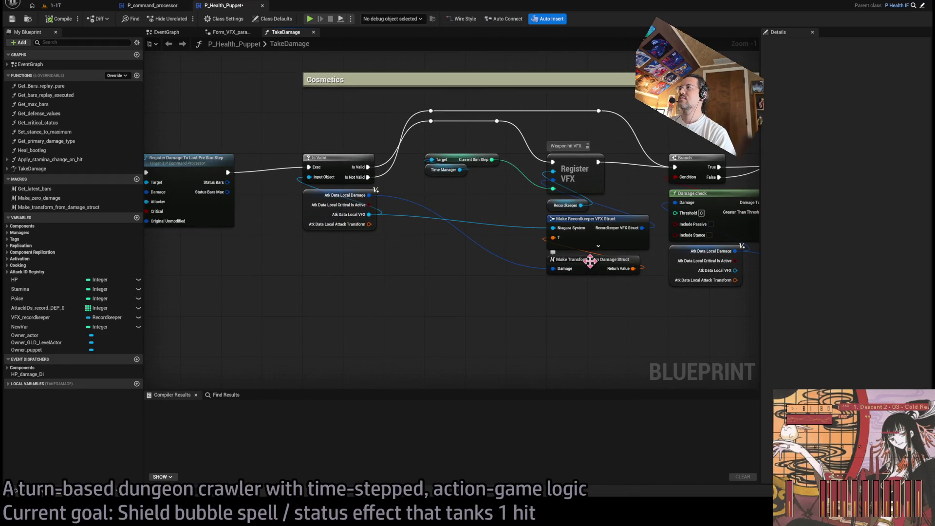
Step: Review the Branch, Is Valid, Register Damage and Damage check nodes
left_click_drag(587, 264, 458, 274)
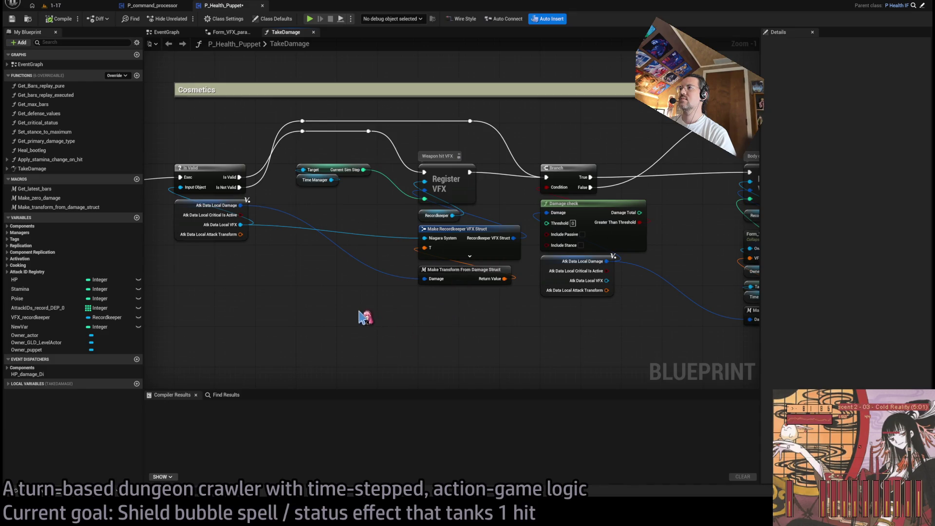
left_click_drag(363, 317, 460, 323)
left_click(312, 183)
left_click_drag(312, 182, 676, 192)
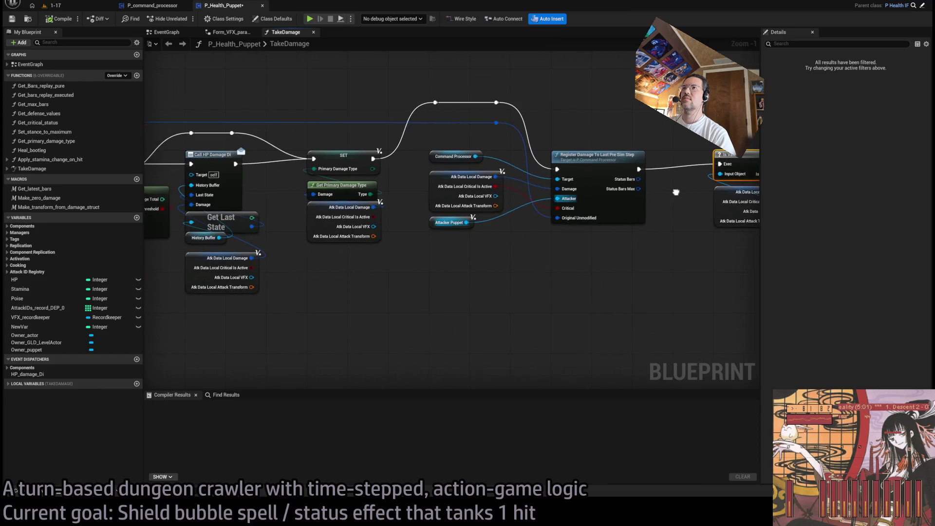
left_click(590, 187)
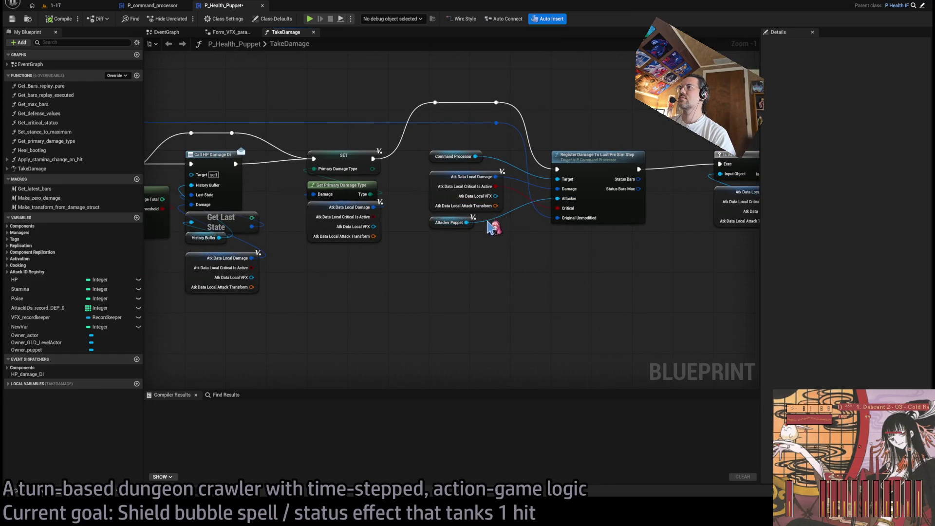
scroll(584, 246, "down", 1)
mouse_move(568, 267)
left_mouse_down()
mouse_move(543, 267)
mouse_move(552, 243)
left_mouse_up()
scroll(552, 243, "down", 4)
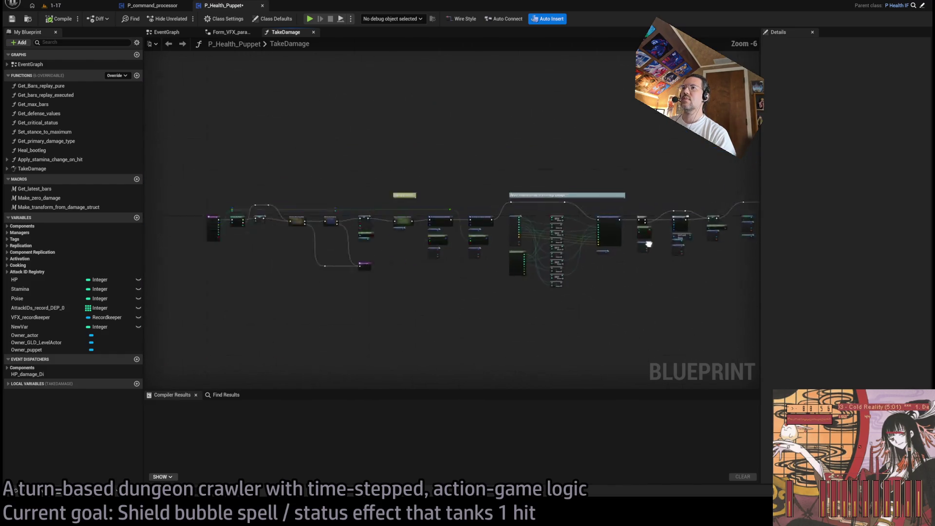
scroll(420, 231, "up", 5)
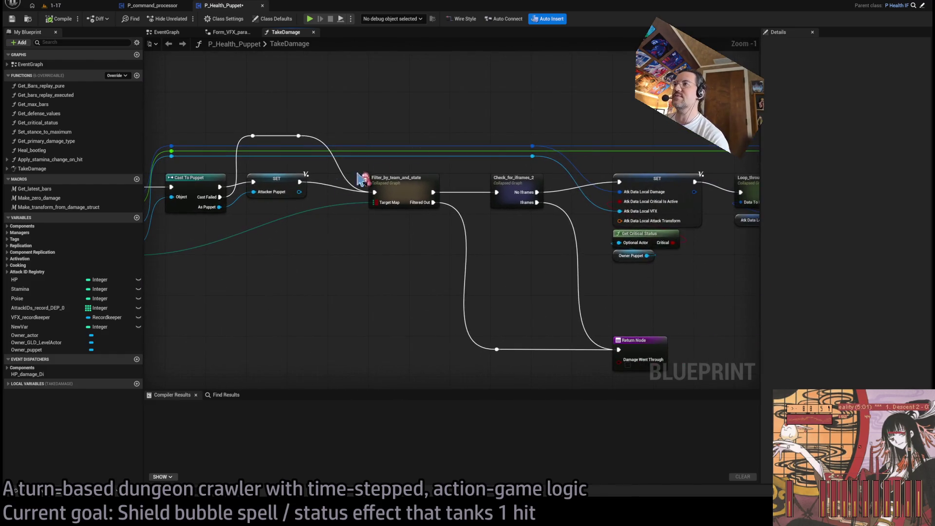
Step: Inspect the Status Effects and damage multiplier nodes, then open Multiply Damage By Float
left_click_drag(645, 212, 431, 198)
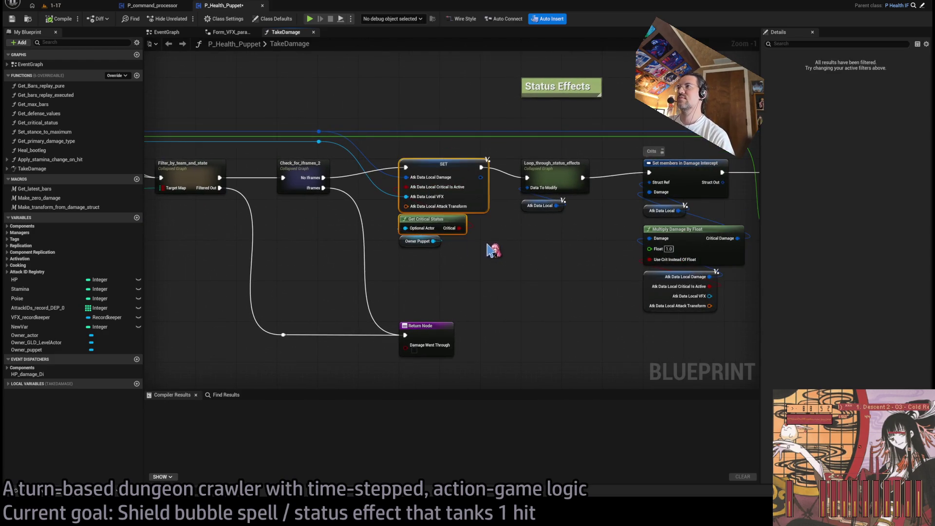
scroll(472, 226, "down", 2)
mouse_move(353, 143)
left_mouse_down()
mouse_move(339, 263)
mouse_move(278, 269)
left_mouse_up()
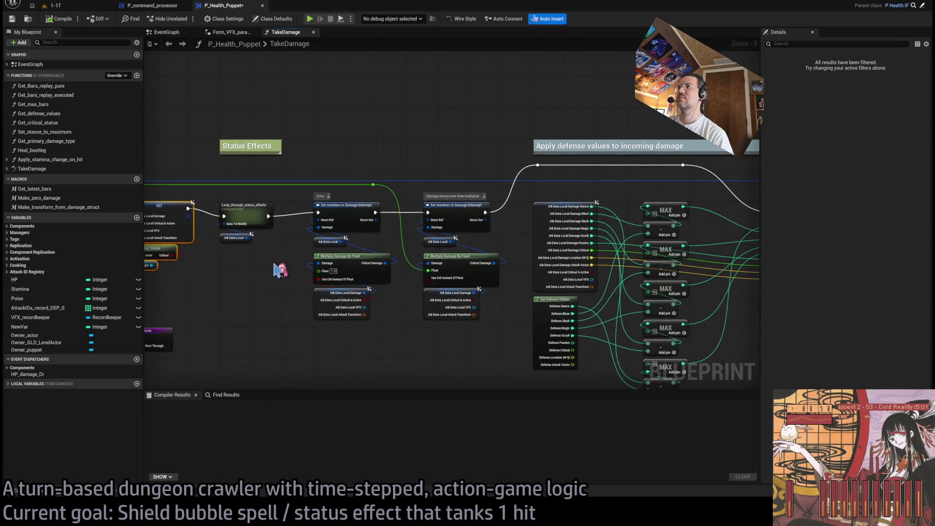
mouse_move(463, 169)
left_mouse_down()
mouse_move(376, 161)
mouse_move(416, 156)
mouse_move(375, 297)
left_mouse_up()
left_click_drag(375, 297, 560, 265)
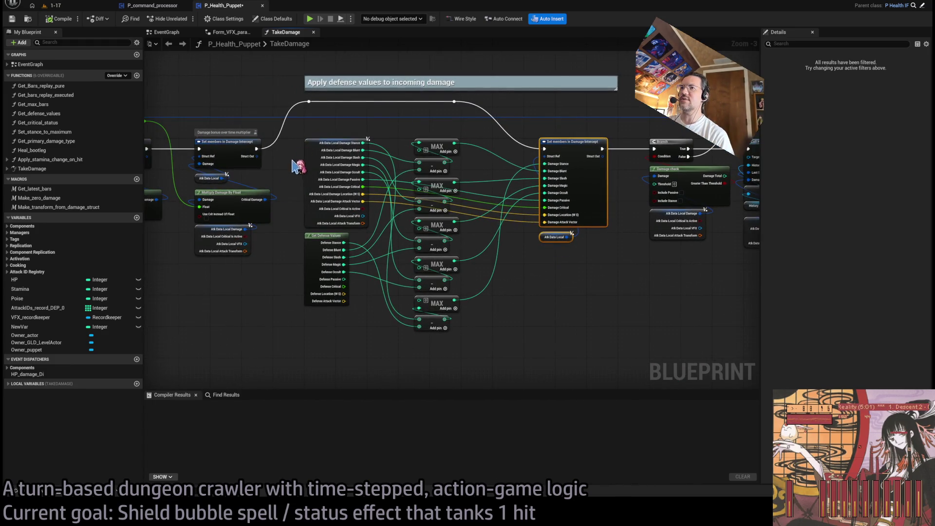
mouse_move(567, 155)
left_mouse_down()
mouse_move(465, 154)
mouse_move(745, 162)
left_mouse_up()
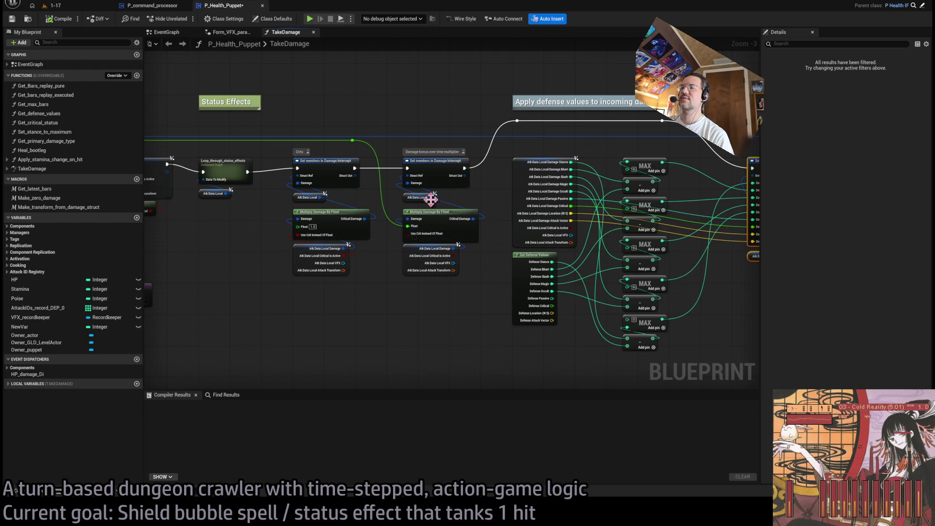
scroll(431, 199, "up", 3)
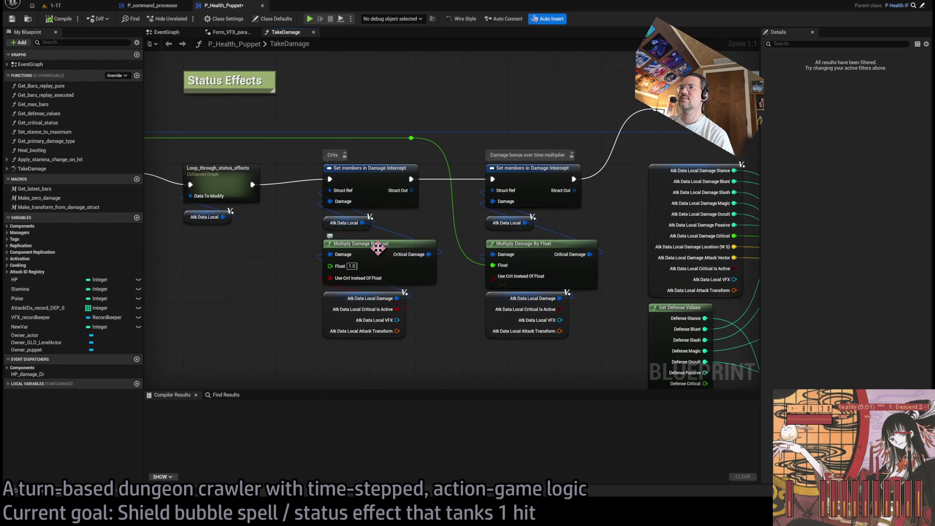
double_click(382, 254)
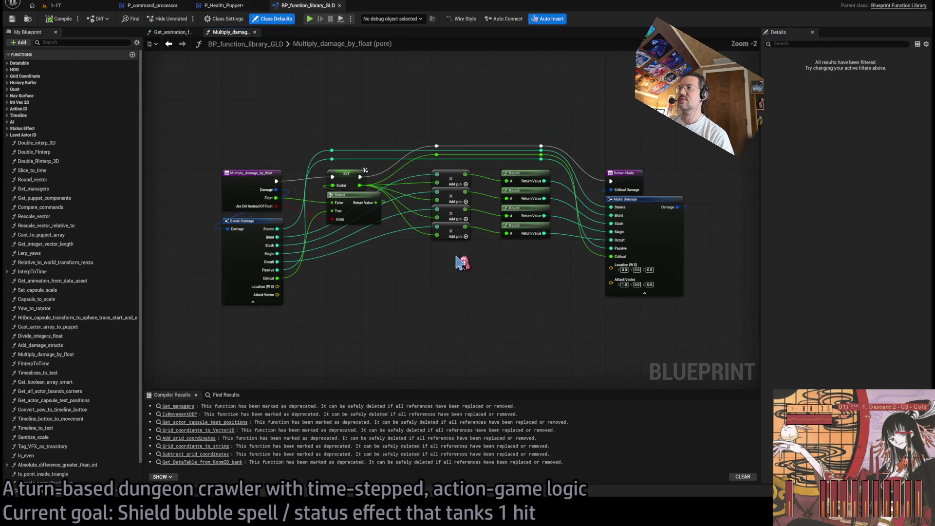
Step: Connect Break Damage's Location and Attack Vector pins to Make Damage's matching inputs
left_click_drag(278, 287, 611, 265)
mouse_move(612, 276)
left_mouse_down()
mouse_move(455, 296)
mouse_move(277, 295)
left_mouse_up()
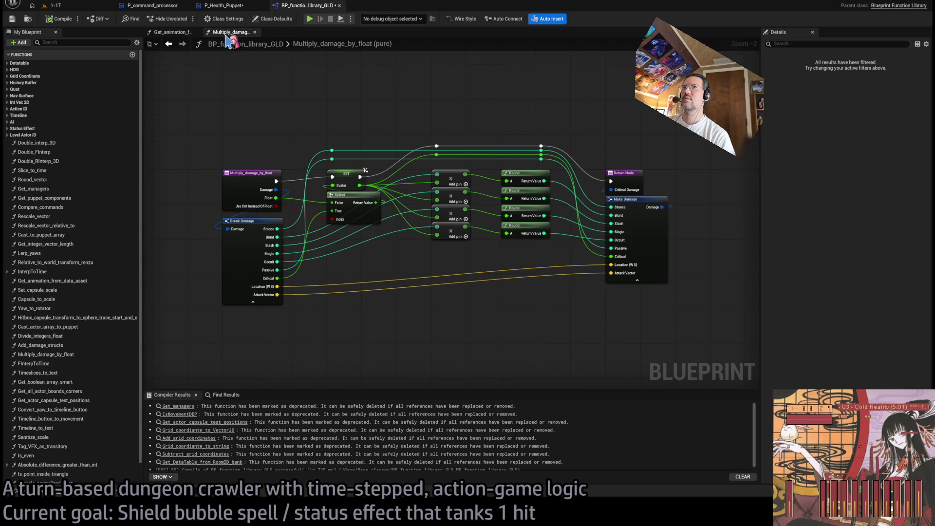
left_click(51, 6)
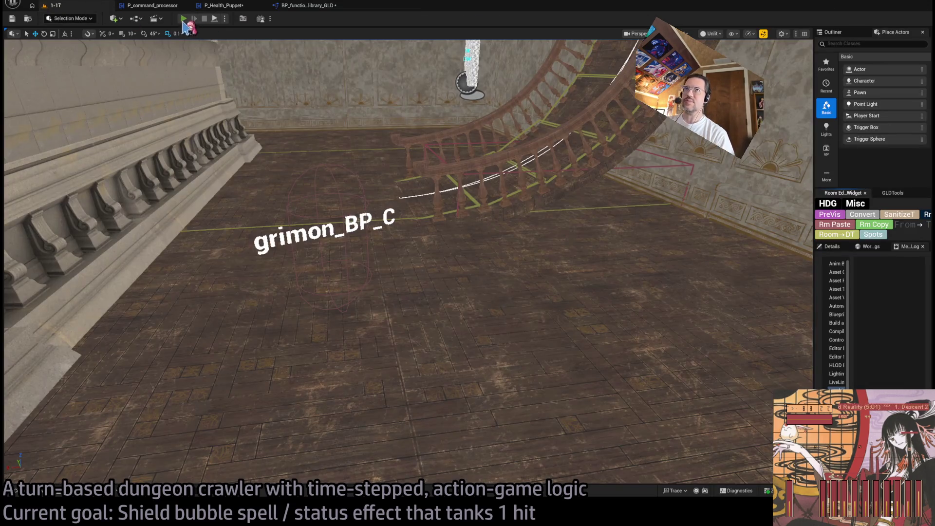
Step: Play 1-17, queue a second attack and the four-hit combo, then stop and return to P_command_processor
key("alt+p")
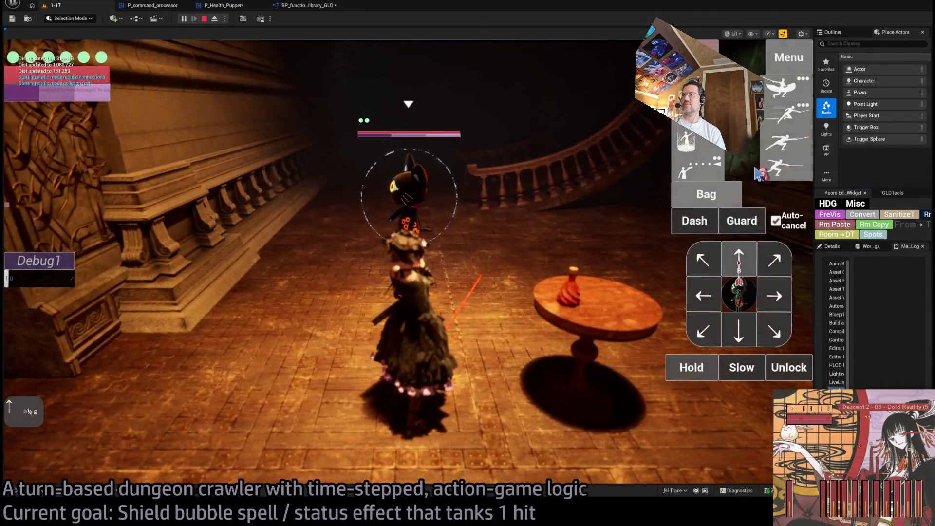
left_click(799, 89)
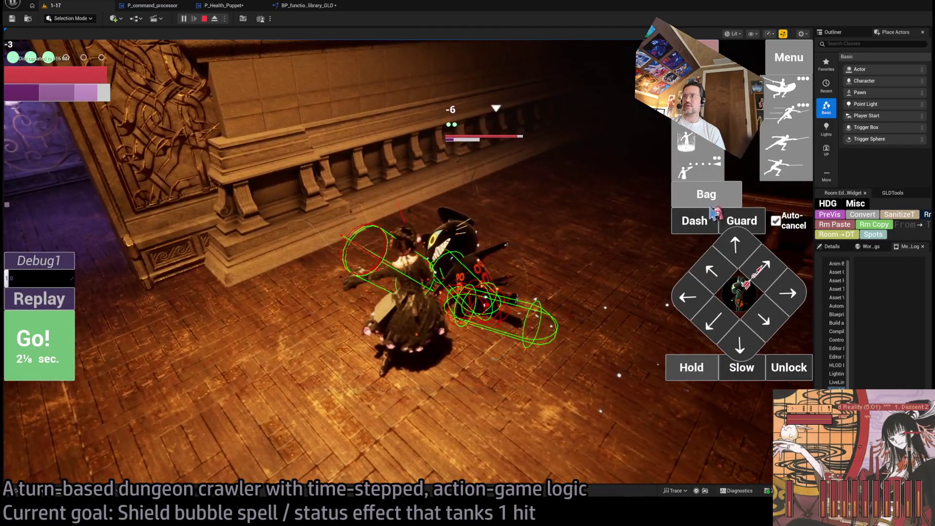
left_click(790, 173)
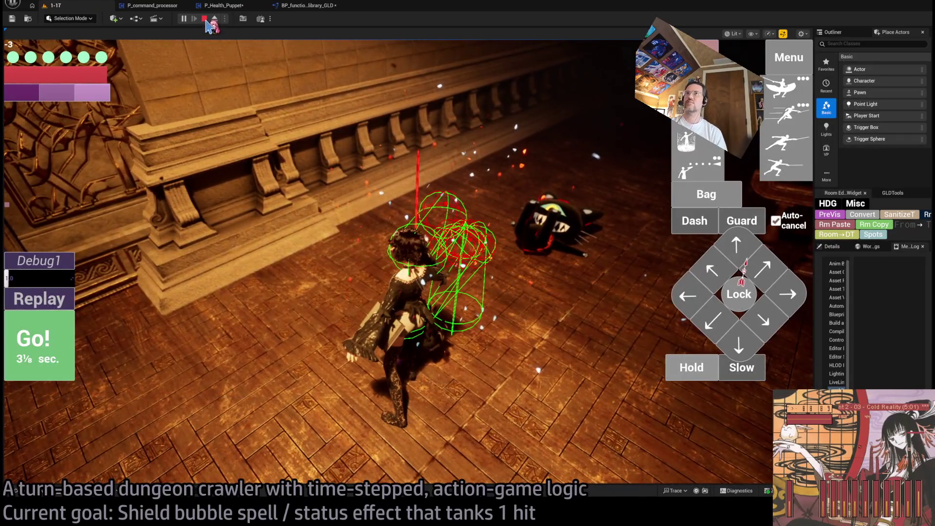
left_click(204, 19)
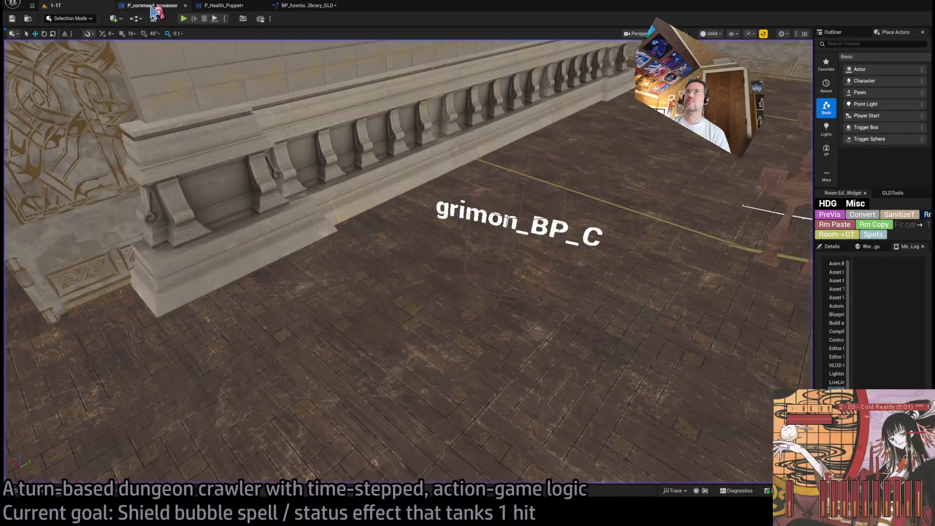
left_click(161, 6)
scroll(277, 105, "down", 3)
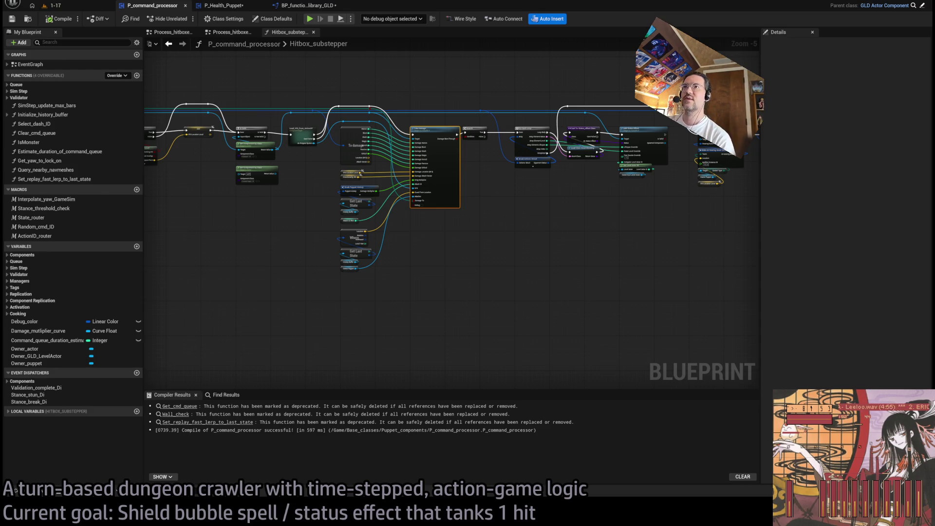
Step: Set the Hitbox_substepper Sphere Trace For Objects node's Draw Debug Type to None
scroll(330, 240, "up", 4)
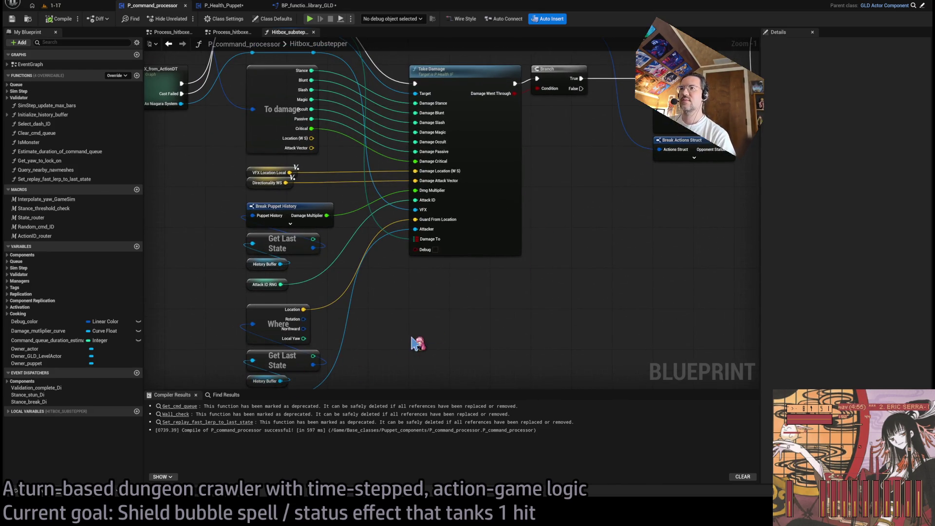
scroll(418, 343, "down", 1)
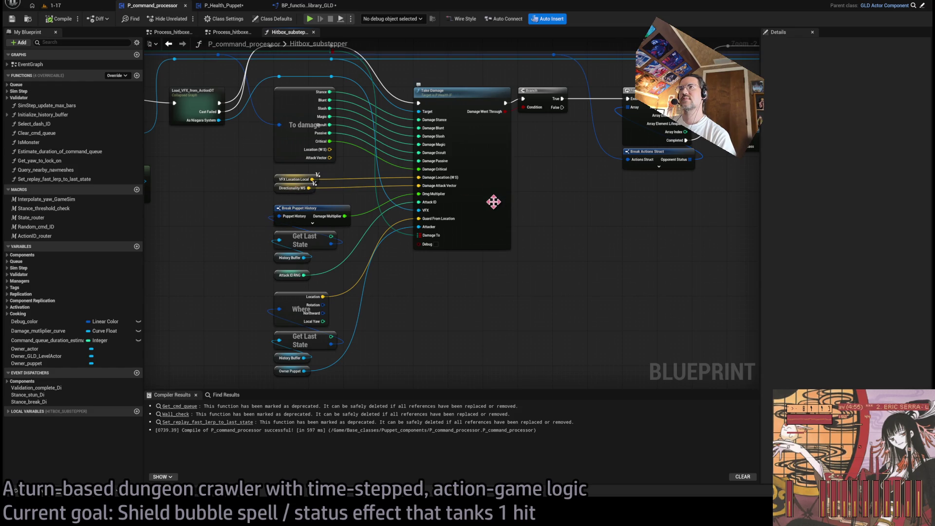
left_click_drag(493, 202, 521, 187)
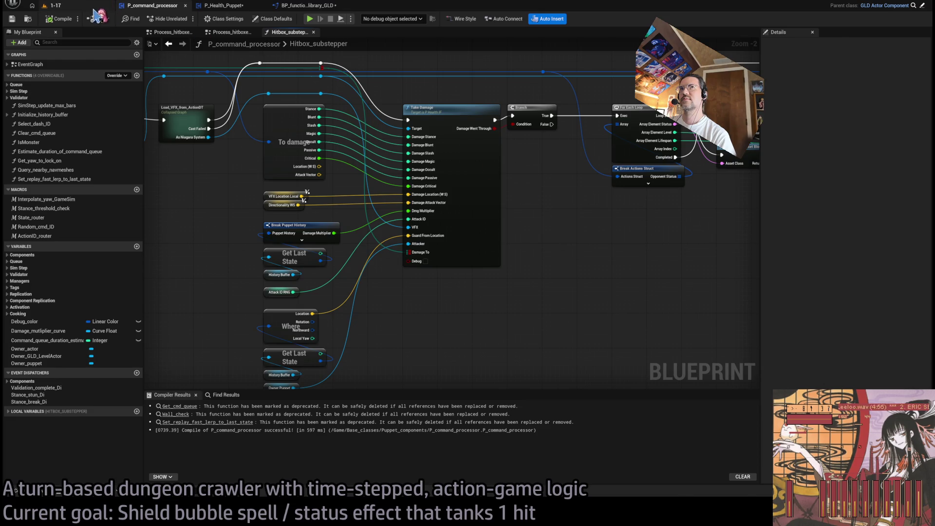
scroll(564, 229, "down", 2)
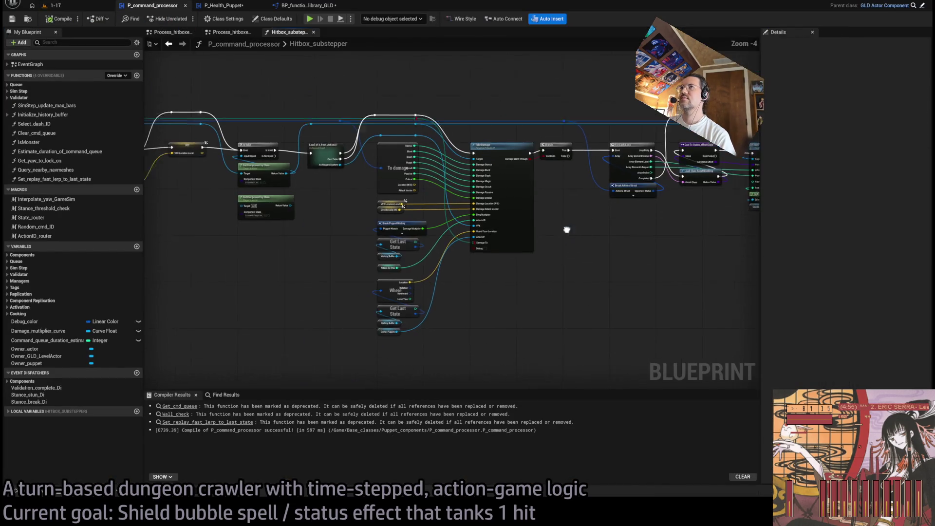
left_click_drag(303, 211, 692, 208)
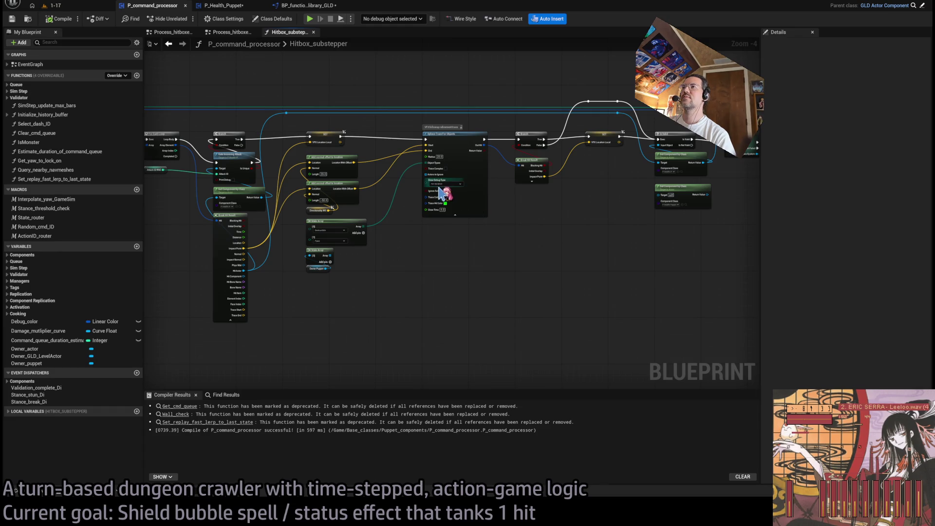
scroll(446, 194, "up", 4)
left_click(470, 181)
left_click(460, 197)
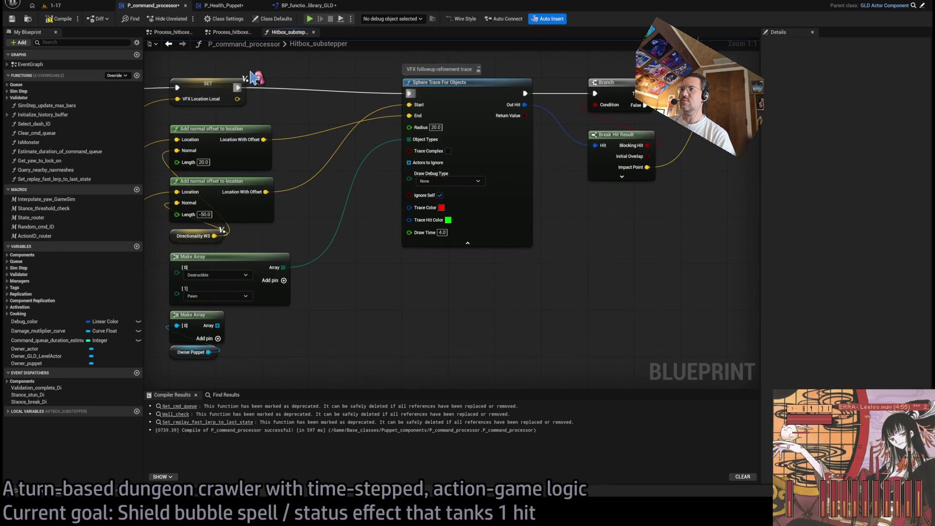
key("alt+p")
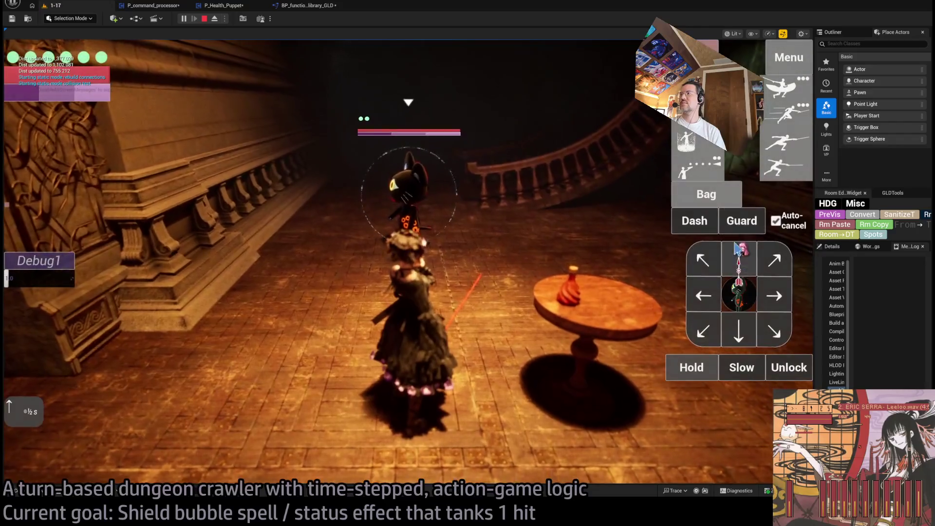
Step: Queue two lunge attacks, execute the turn, and stop play
left_click(779, 91)
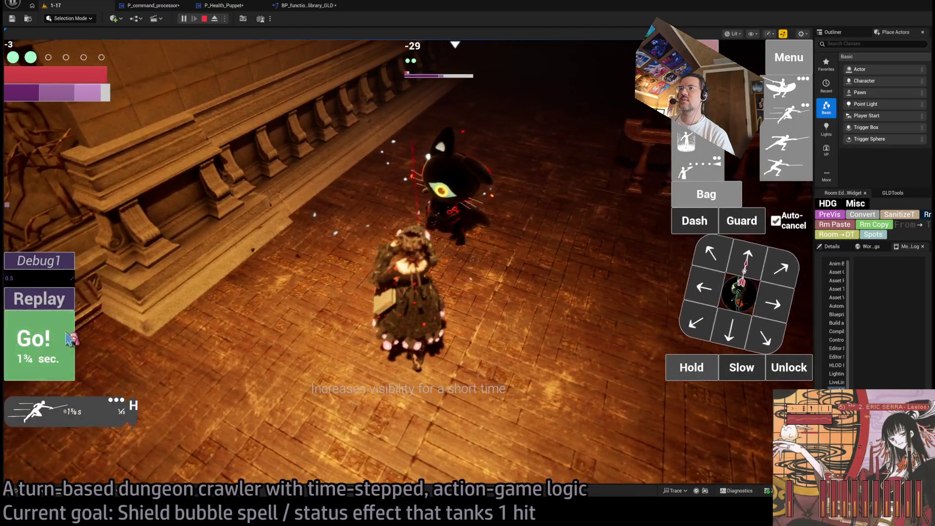
left_click(71, 339)
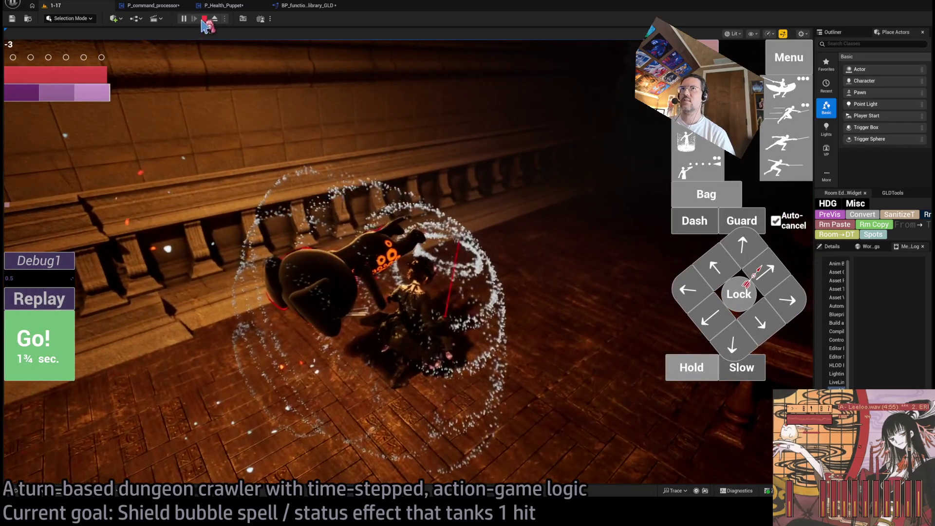
left_click(204, 19)
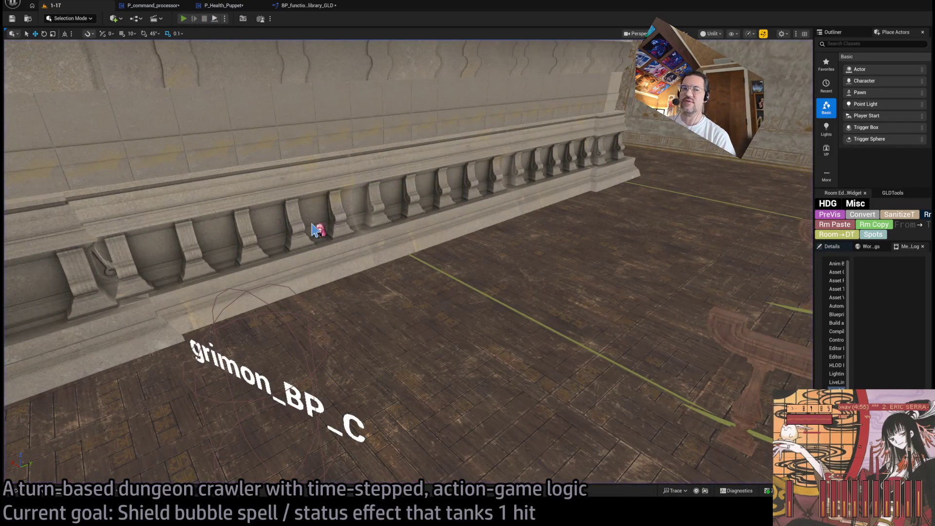
Step: Replay with the shield bubble blocking the enemy's hit, then stop and return to P_command_processor
key("alt+p")
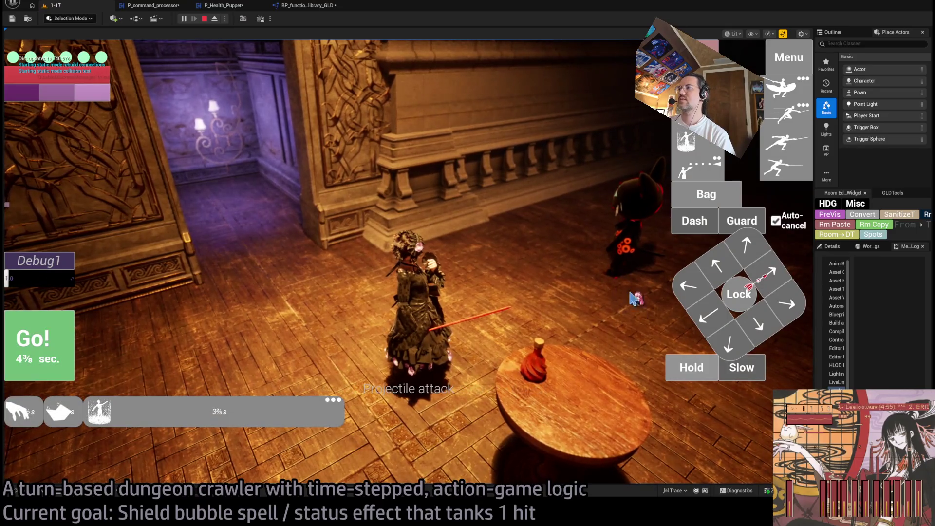
left_click(68, 338)
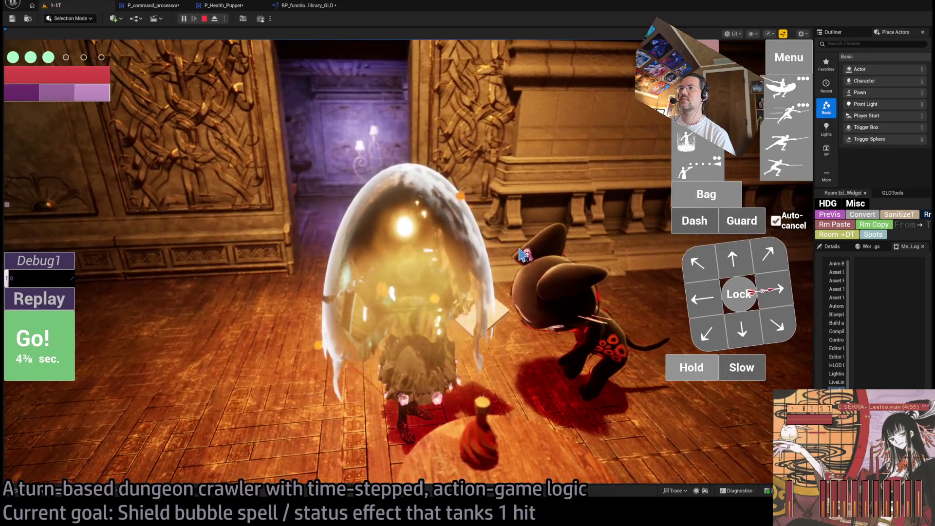
left_click(560, 267)
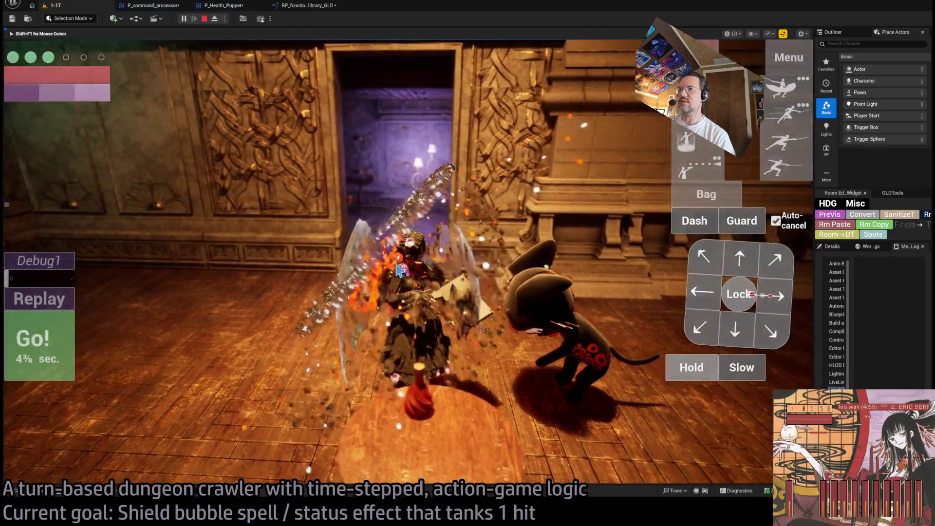
left_click(376, 250)
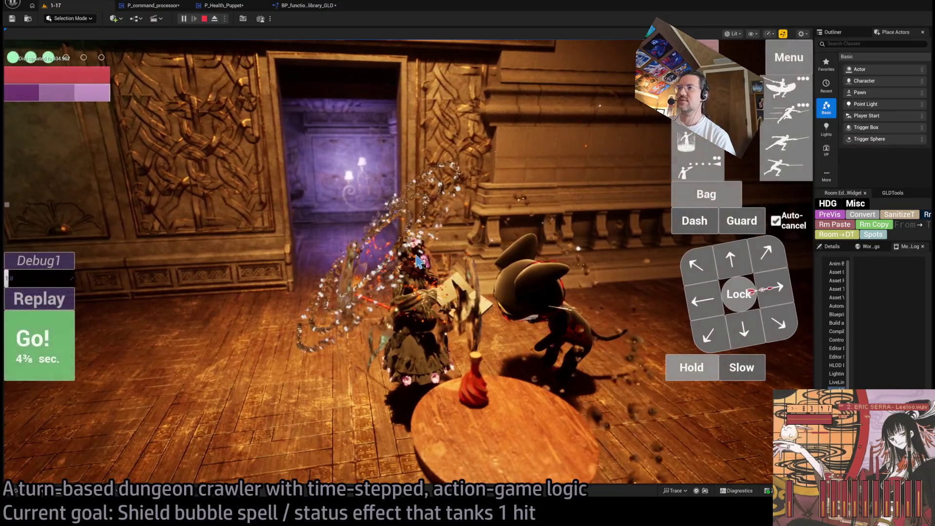
left_click(205, 18)
left_click(166, 6)
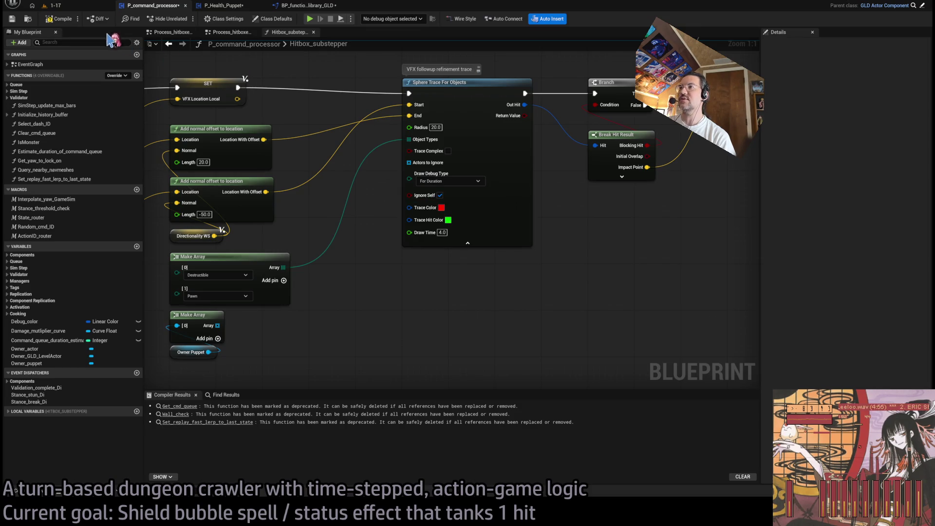
Step: In level 1-17, run a brief play-test, then move the Player Start left toward the doorway
left_click(71, 6)
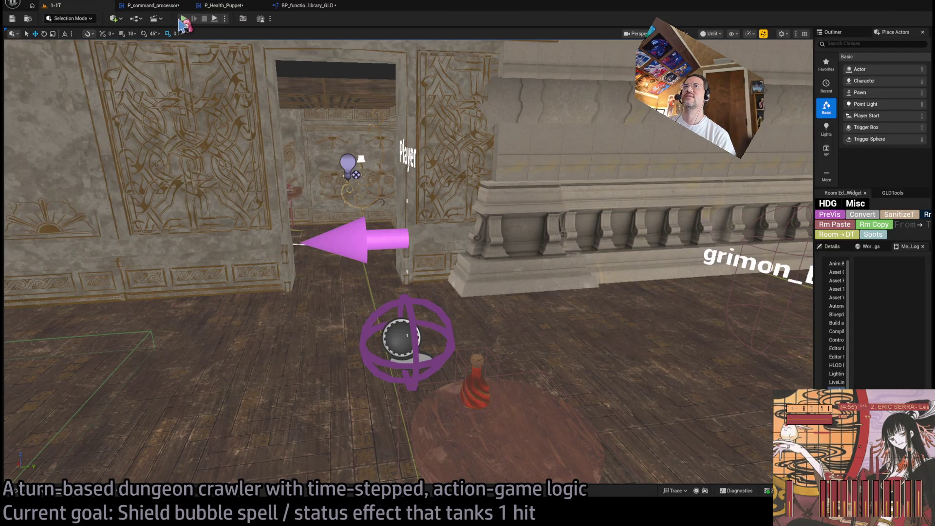
key("alt+p")
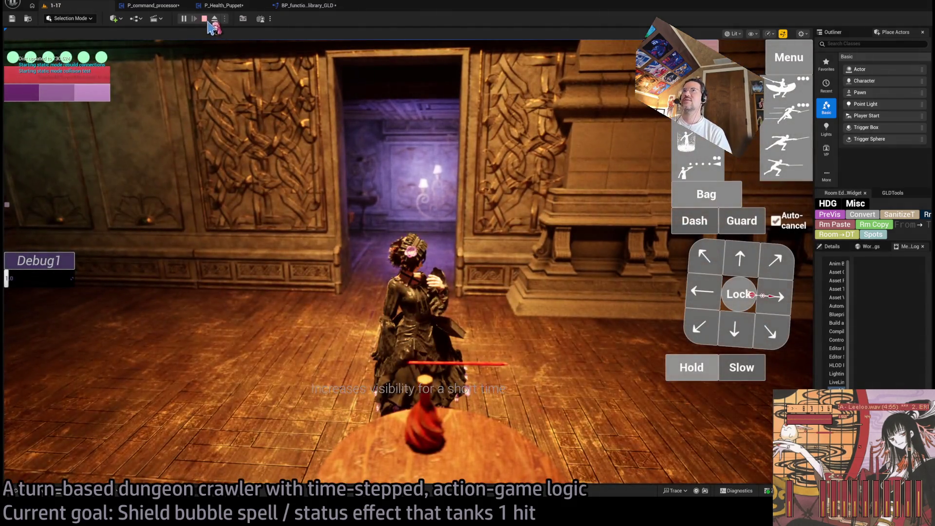
left_click(207, 20)
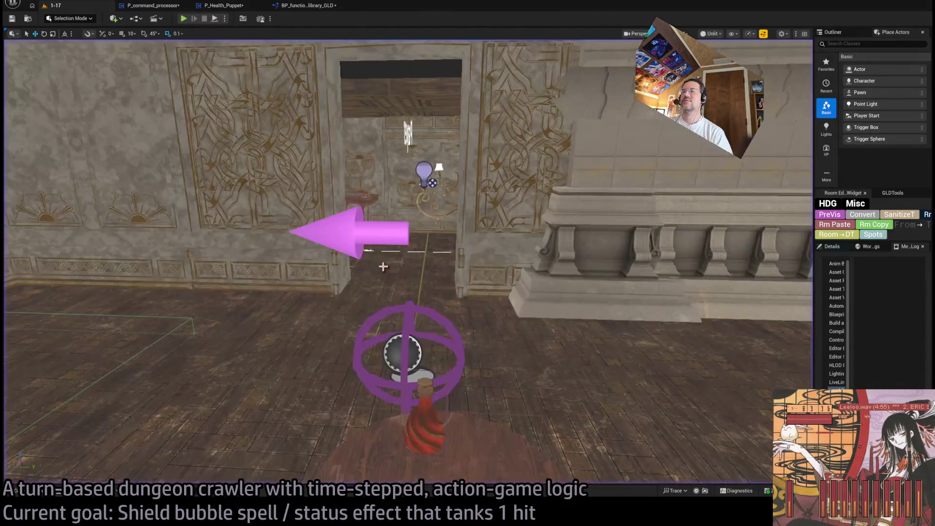
left_click(413, 337)
left_click_drag(395, 359, 343, 358)
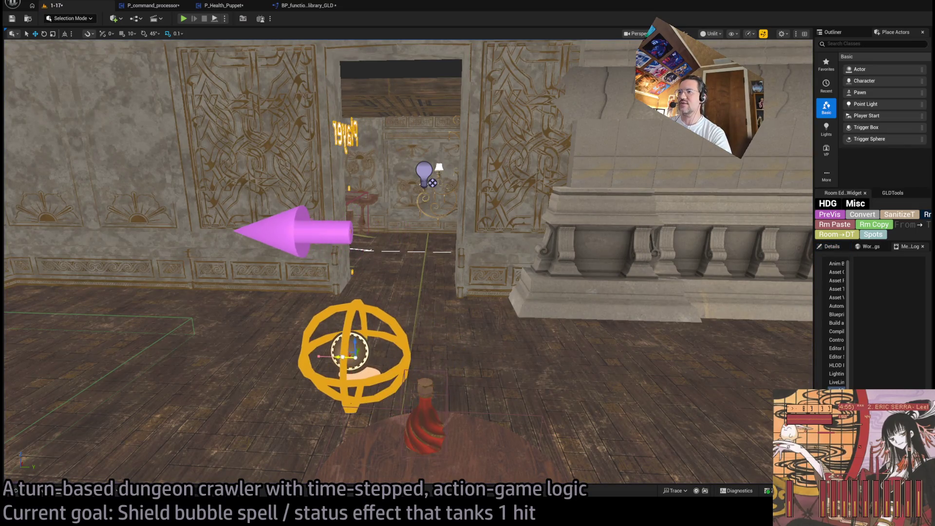
Step: Play-test again, queue a Hold and execute the turn so the shield bubble takes the hit
left_click(182, 20)
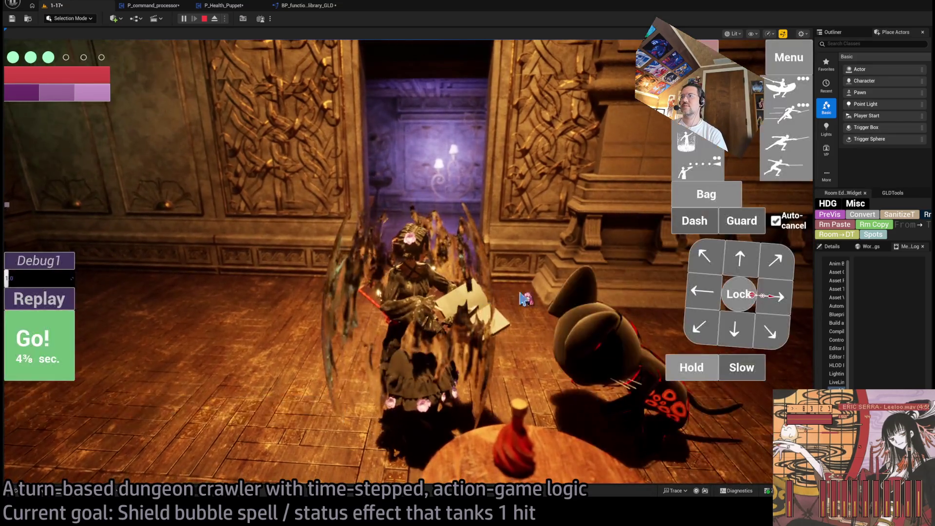
left_click(688, 369)
left_click(39, 344)
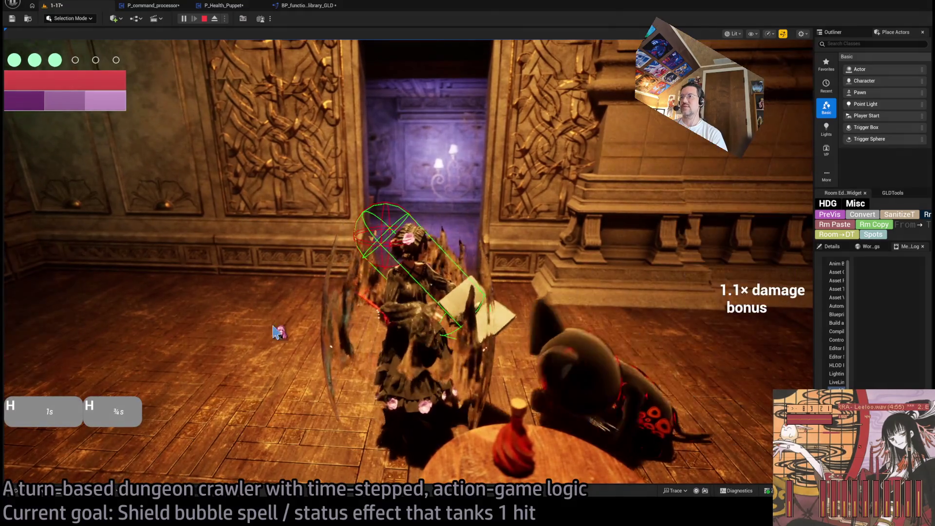
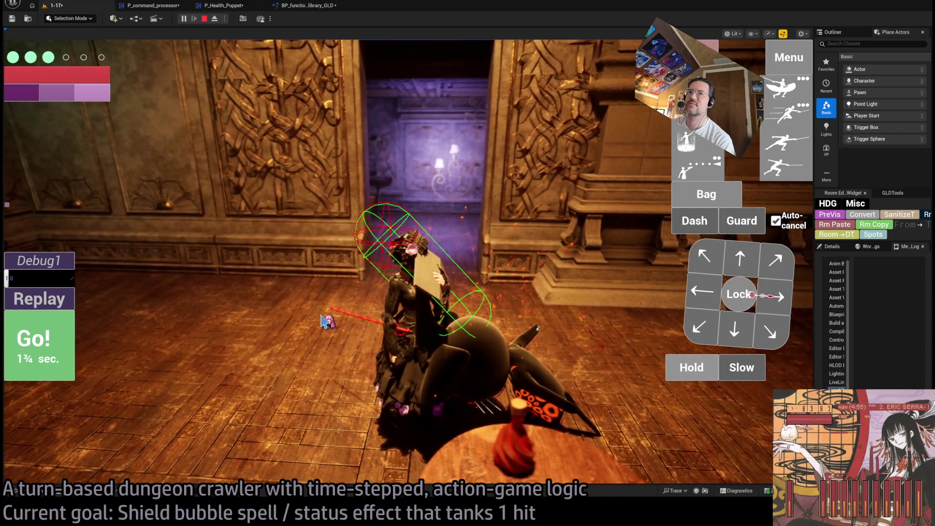
Step: Replay the combat turn with Debug1 at 0.5, then stop play and return to level 1-17
left_click_drag(54, 285, 15, 294)
left_click(52, 302)
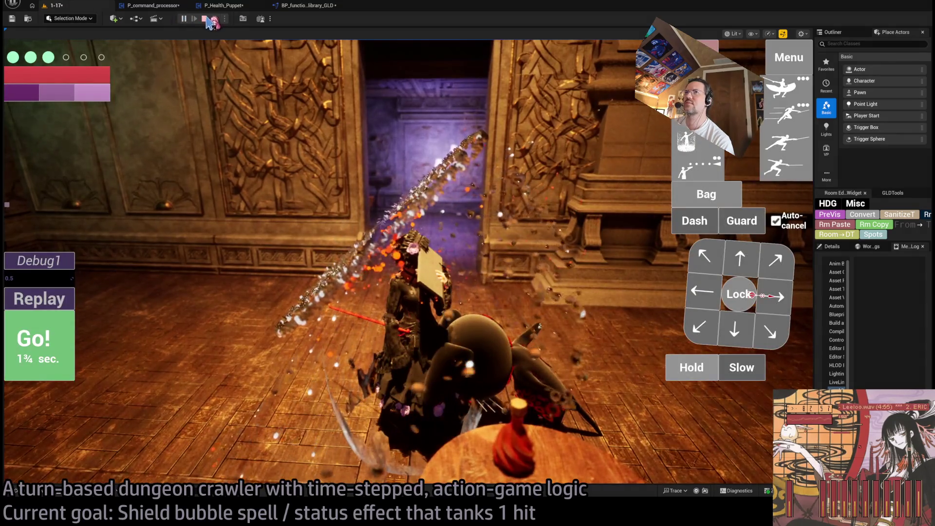
left_click(204, 18)
left_click(153, 5)
left_click(74, 6)
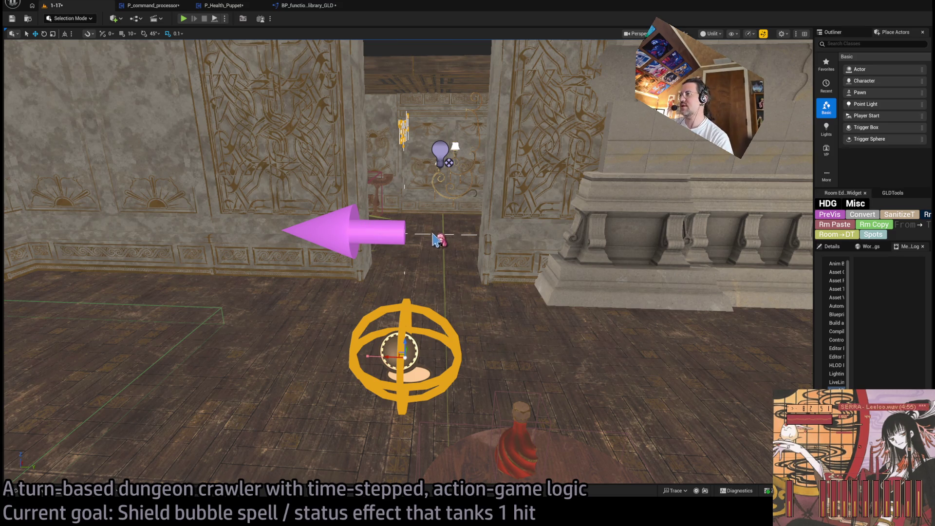
Step: Hide HitboxBuilder_tool_MH and BootlegWeapon in the Outliner
key("Escape")
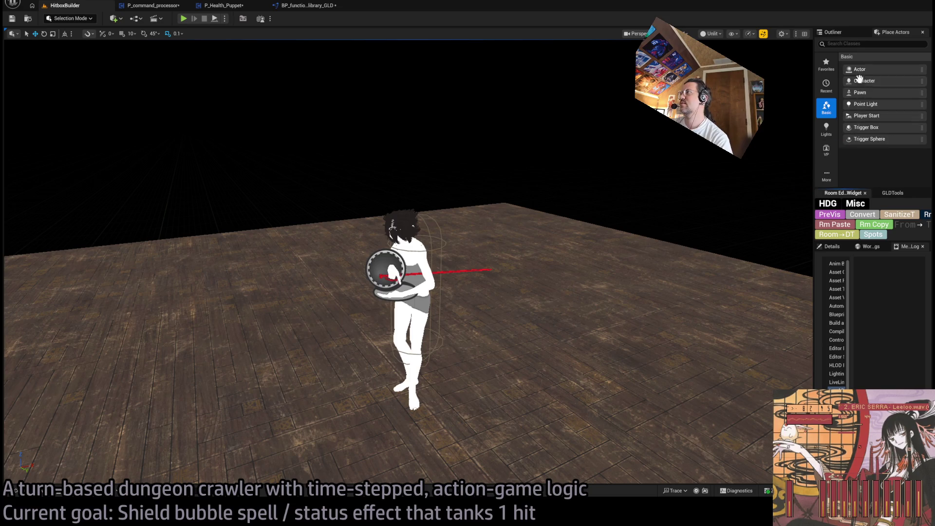
left_click(834, 32)
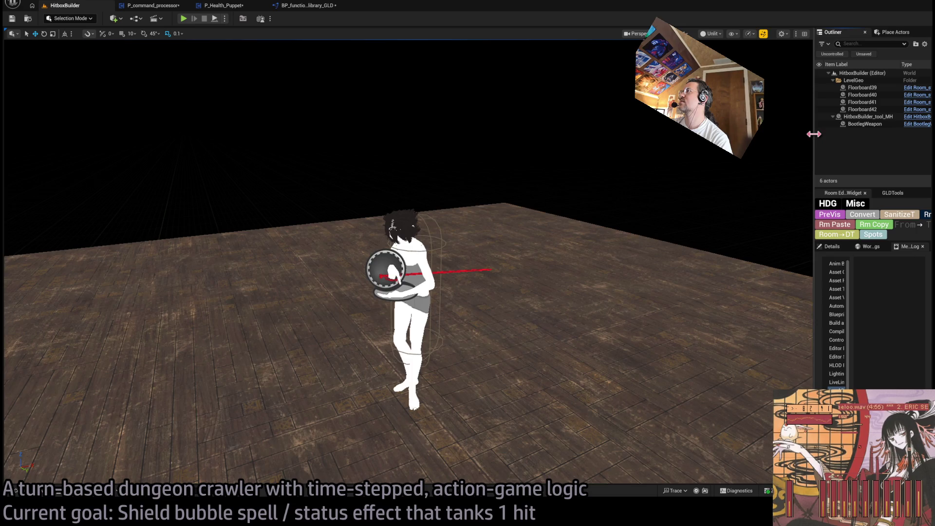
left_click_drag(813, 134, 594, 134)
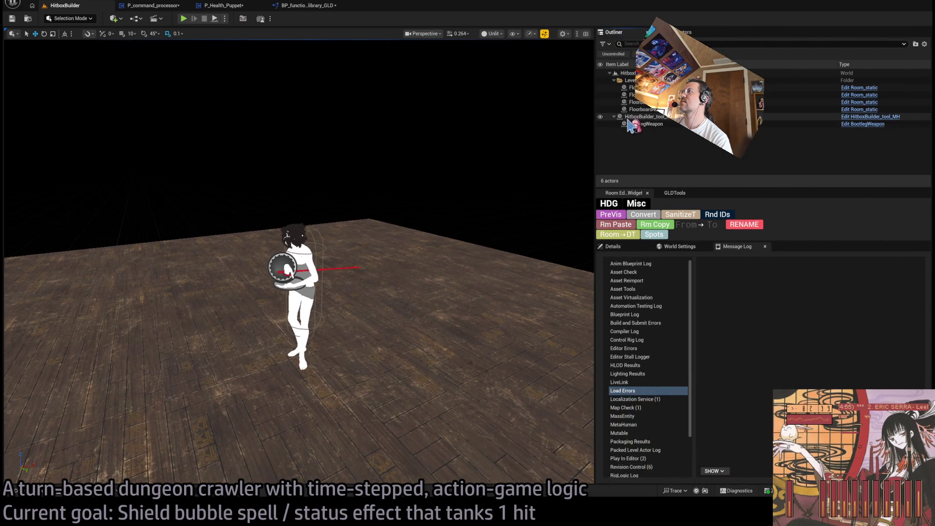
left_click(600, 117)
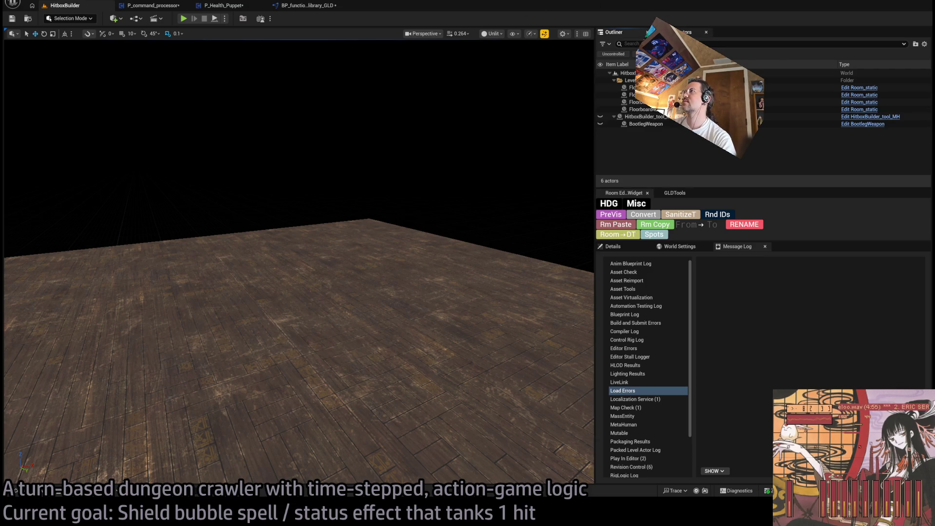
Step: Place a new HitboxBuilder_tool actor from Place Actors onto the level floor
key("shift+1")
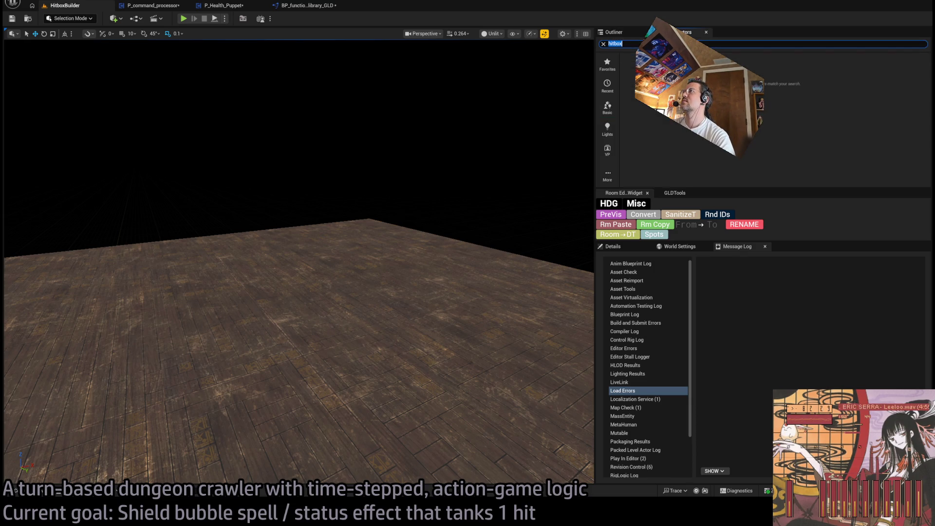
key("Escape")
left_click(633, 31)
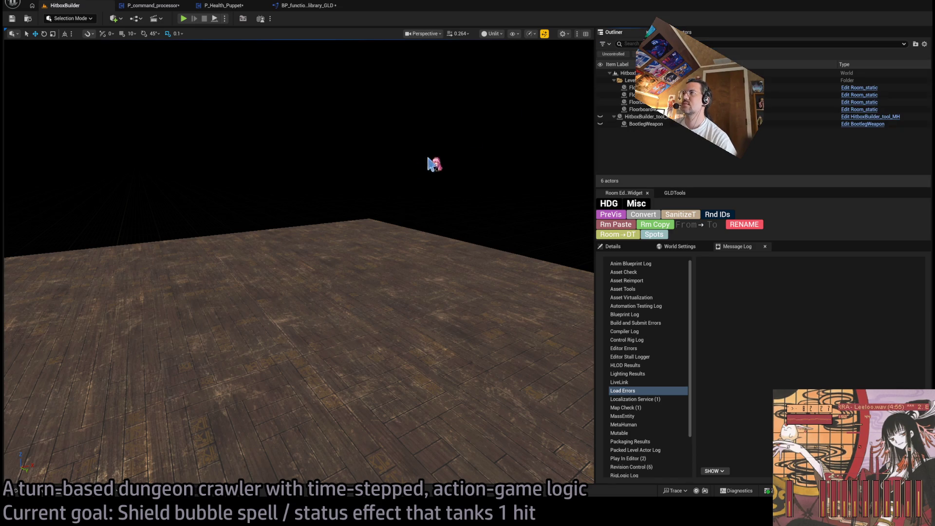
left_click(682, 32)
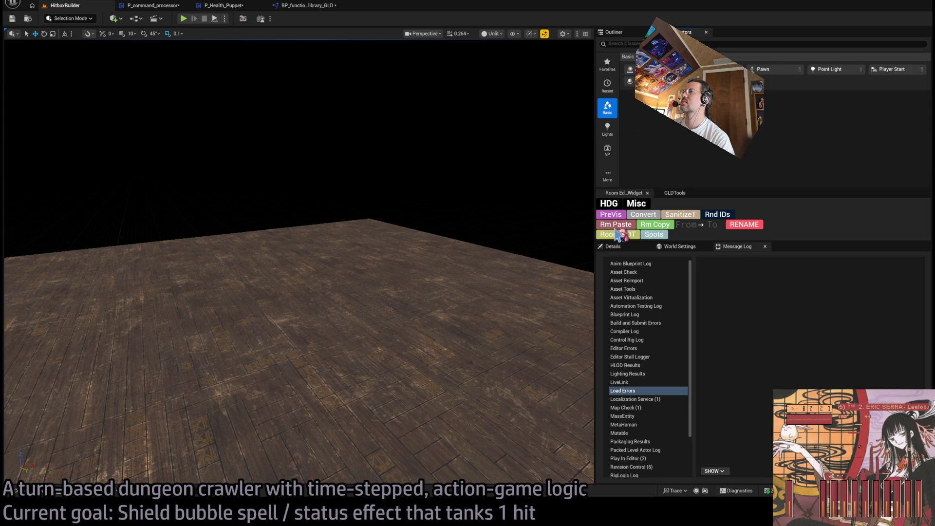
left_click(608, 176)
type("hitbox")
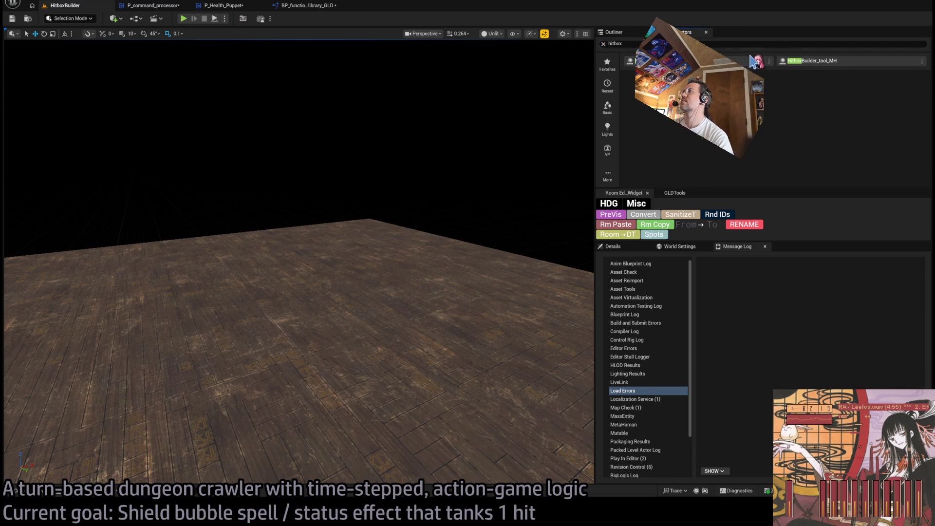
mouse_move(633, 61)
left_mouse_down()
mouse_move(299, 359)
mouse_move(298, 370)
left_mouse_up()
left_click(614, 32)
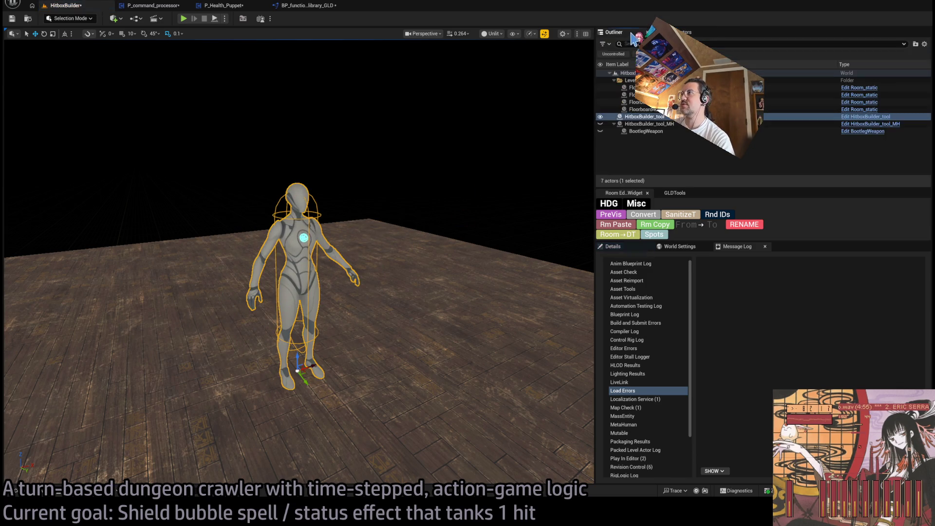
Step: Set the new hitbox tool's Location to 0, 0, 0 and its TS preview to 10
left_click(612, 246)
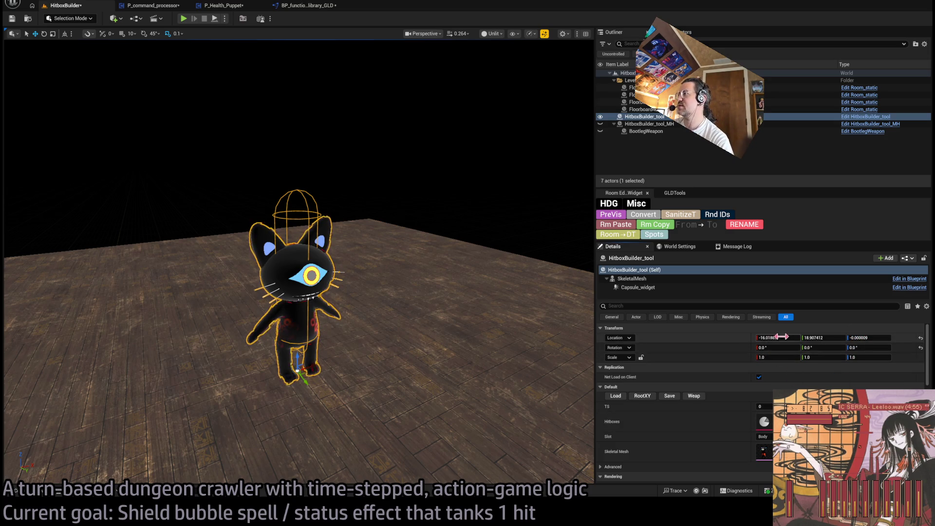
type("0")
key("Tab")
type("0")
key("Tab")
type("0")
key("Tab")
type("1")
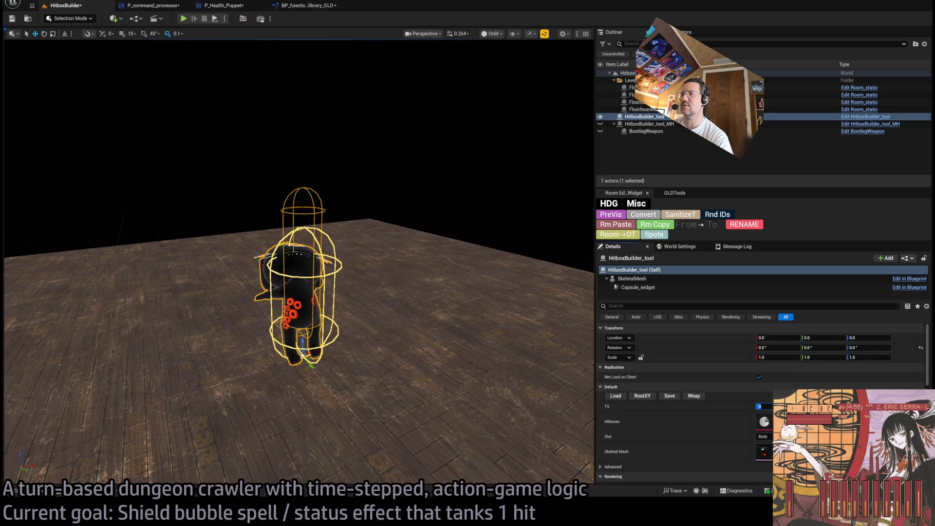
type("8")
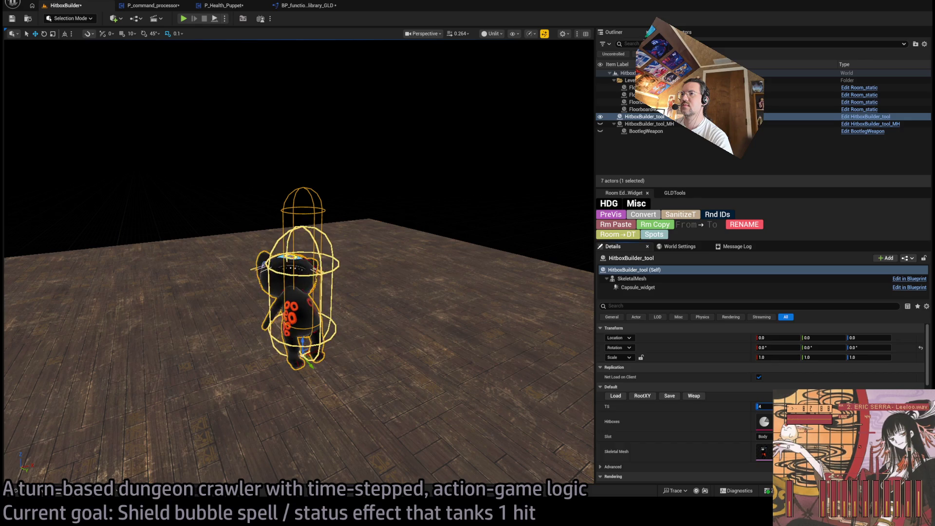
type("10")
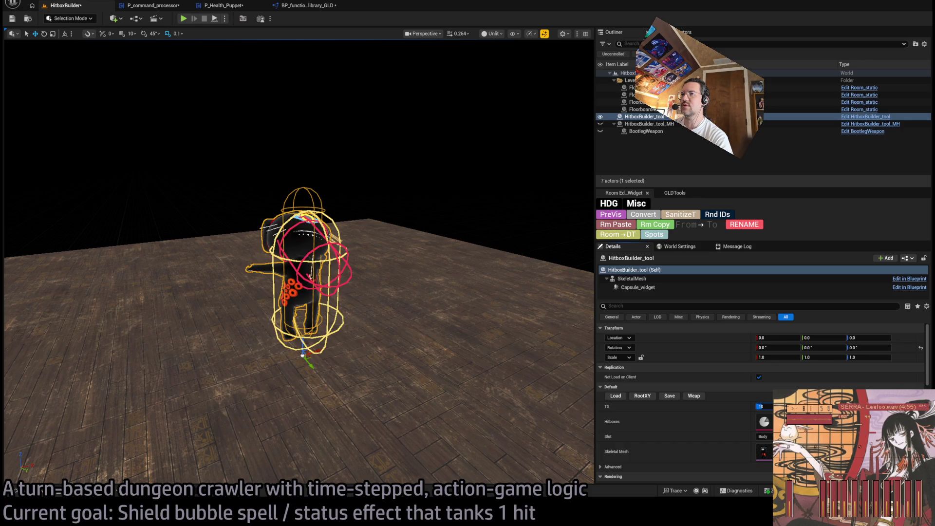
type("1210")
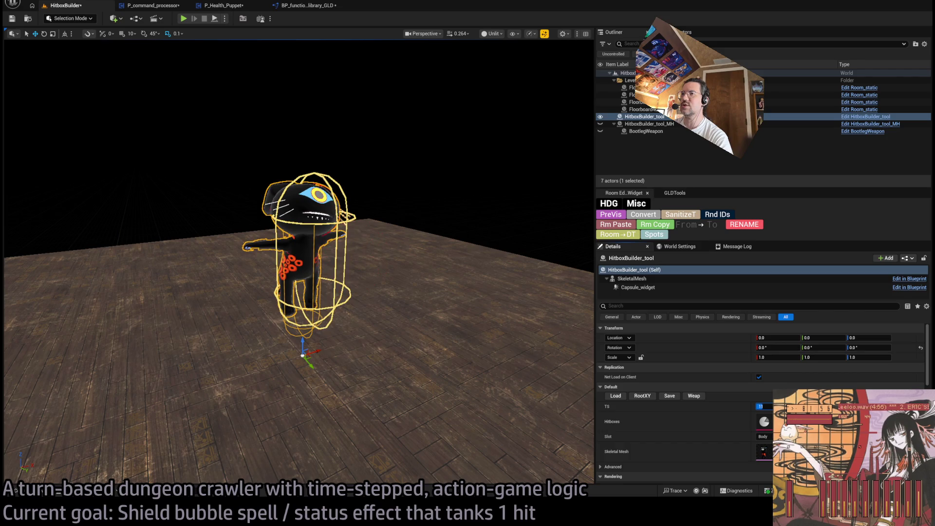
key("Return")
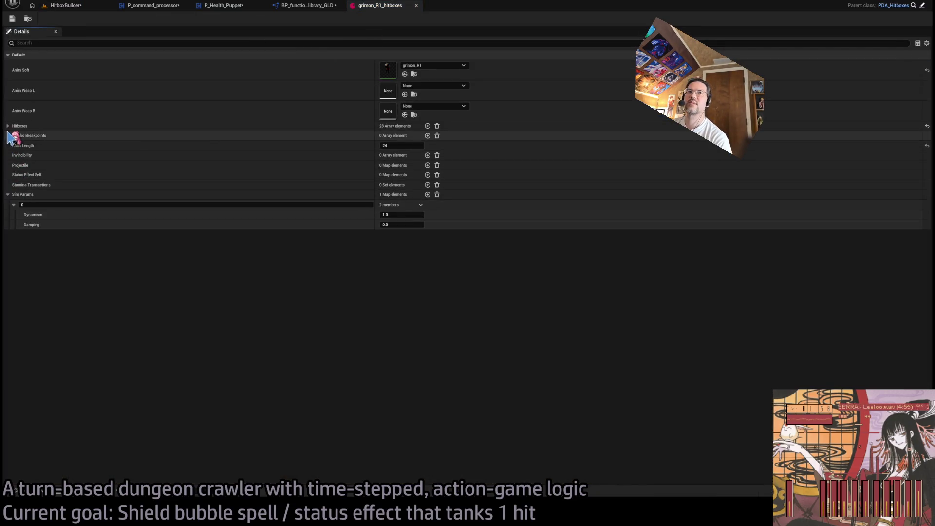
Step: Untick HB1 on Hitboxes Index [10], then go back to the HitboxBuilder level's TS field
left_click(8, 126)
left_click(14, 241)
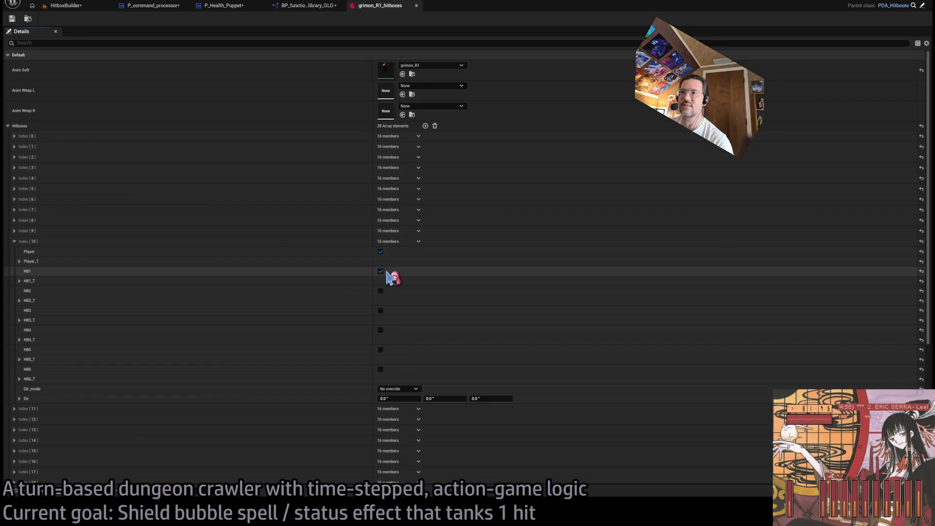
left_click(380, 271)
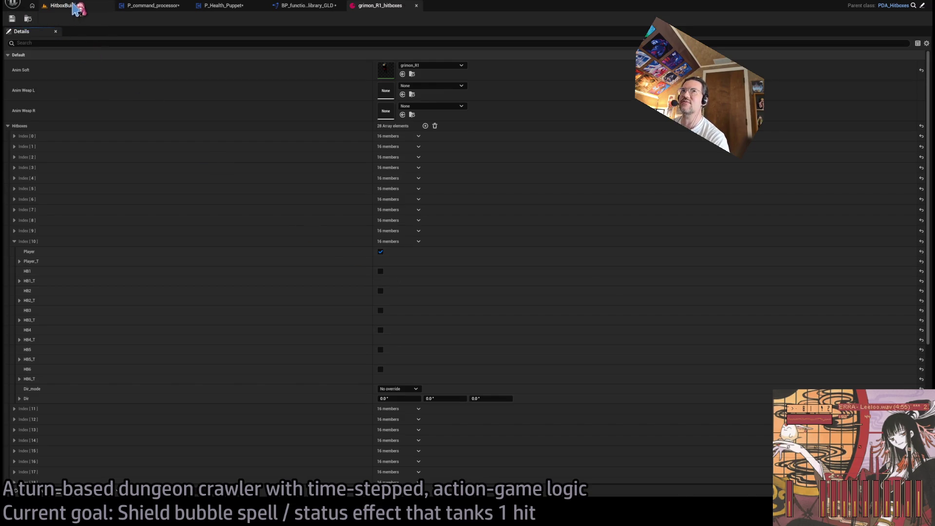
left_click(66, 5)
left_click(761, 407)
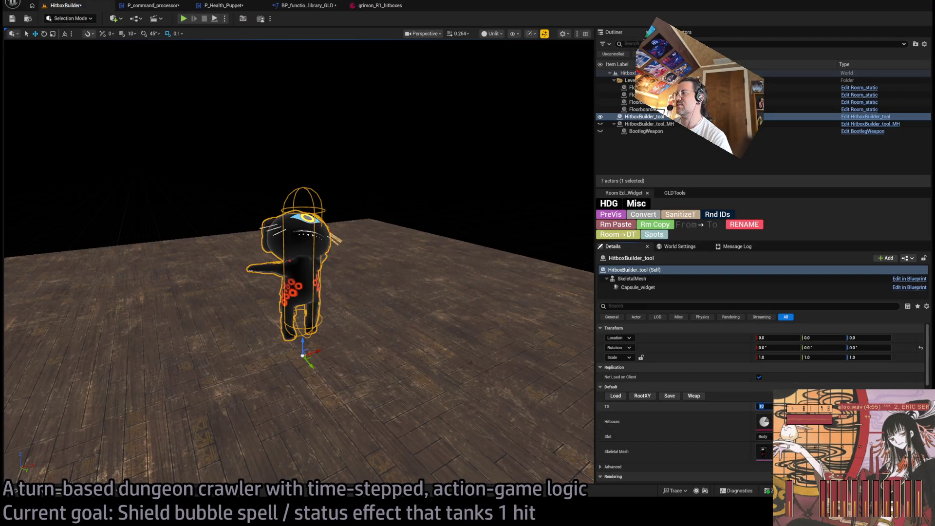
Step: Step the hitbox preview through timesteps 12, 13, 14, 18, 9, 11 and 13
key("Return")
type("12")
key("Return")
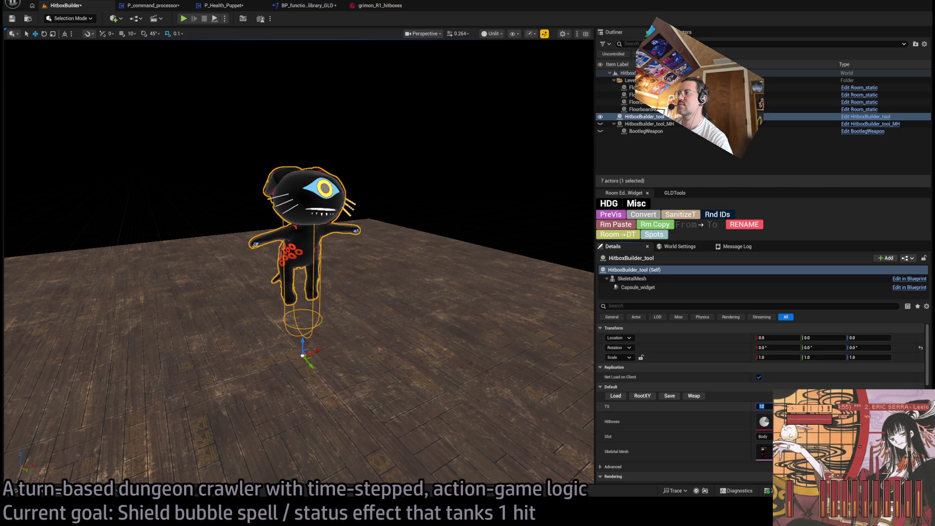
left_click(761, 406)
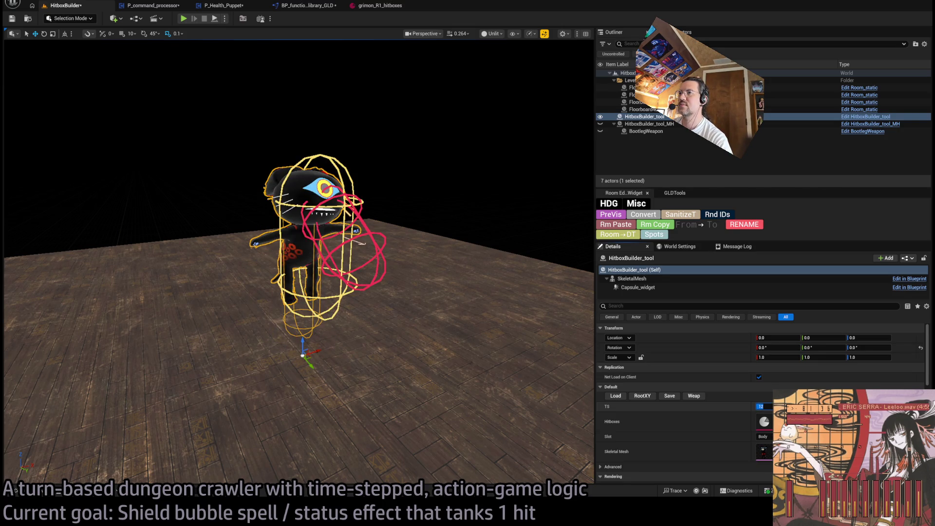
type("13")
key("Return")
type("14")
key("Return")
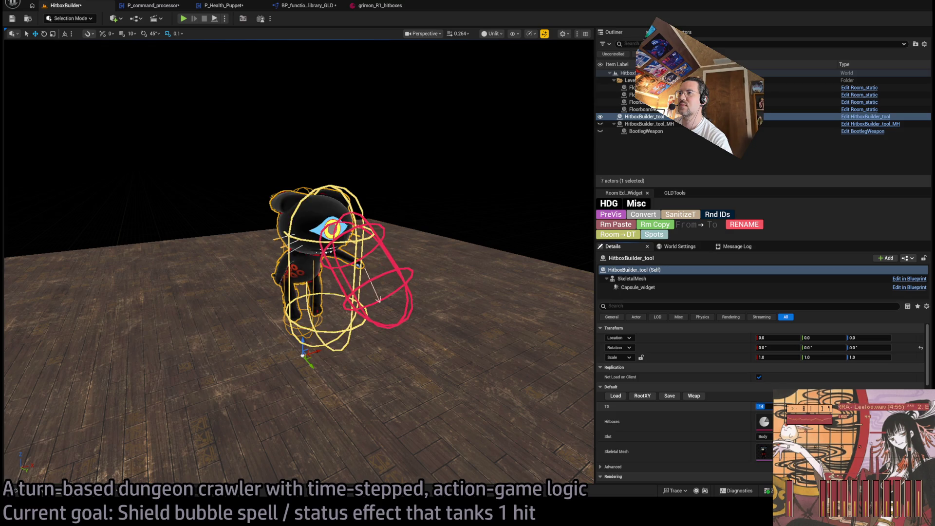
type("18")
key("Return")
type("9")
key("Return")
type("11")
key("Return")
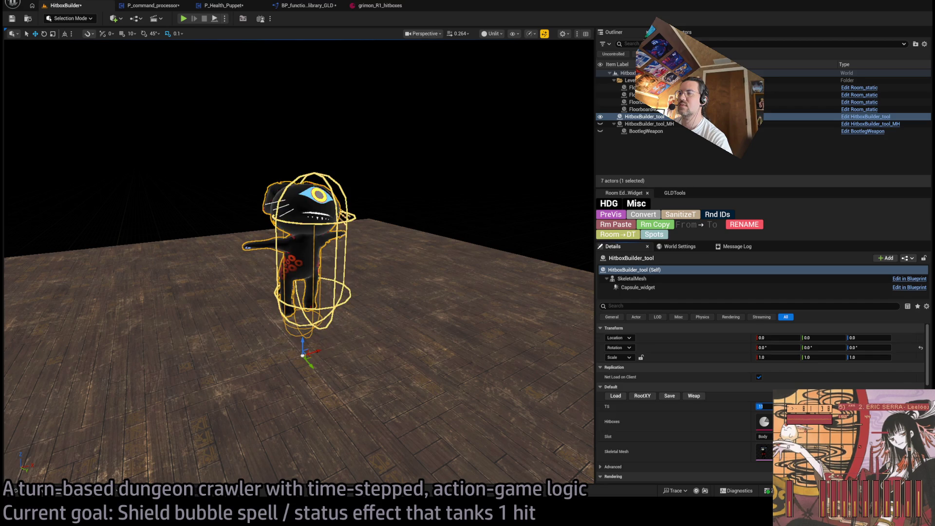
type("13")
key("Return")
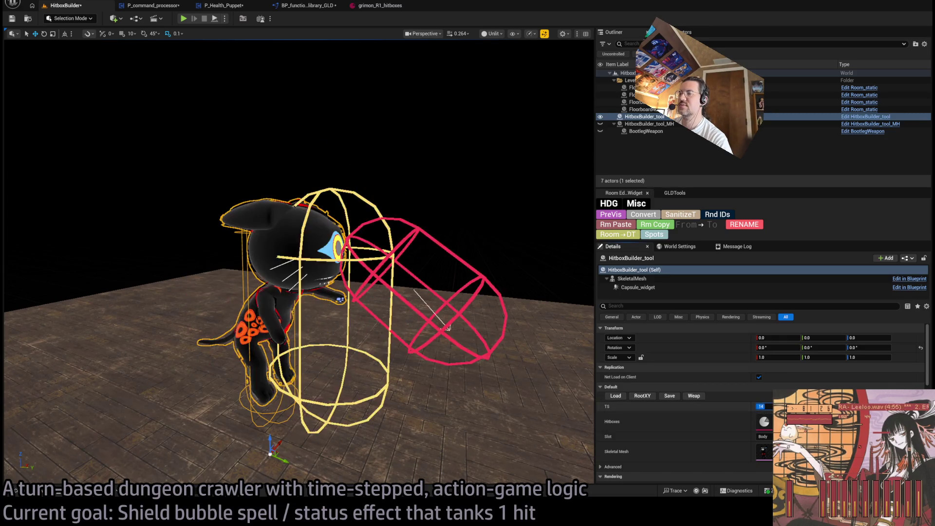
Step: Compare timesteps 12 to 16 for the strike hitbox, settle on 15, and save the level
left_click(762, 406)
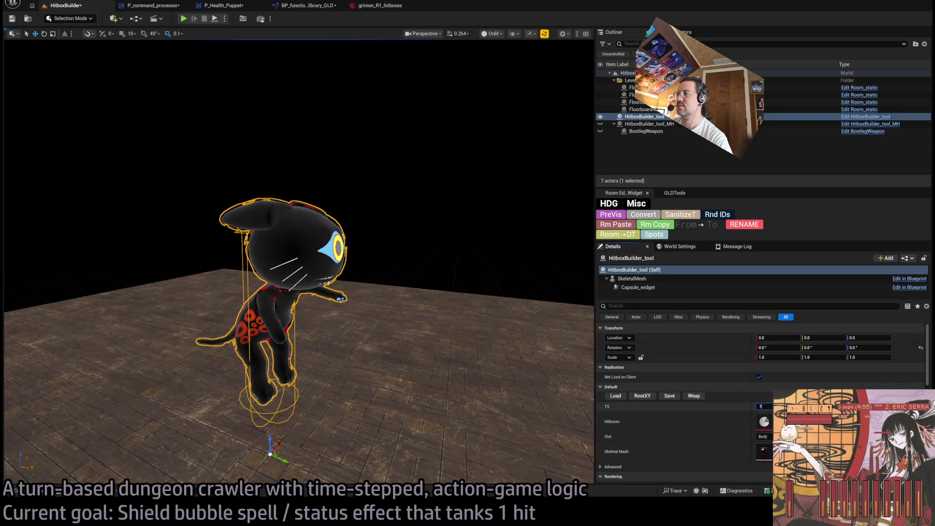
type("12")
key("Return")
type("14")
key("Return")
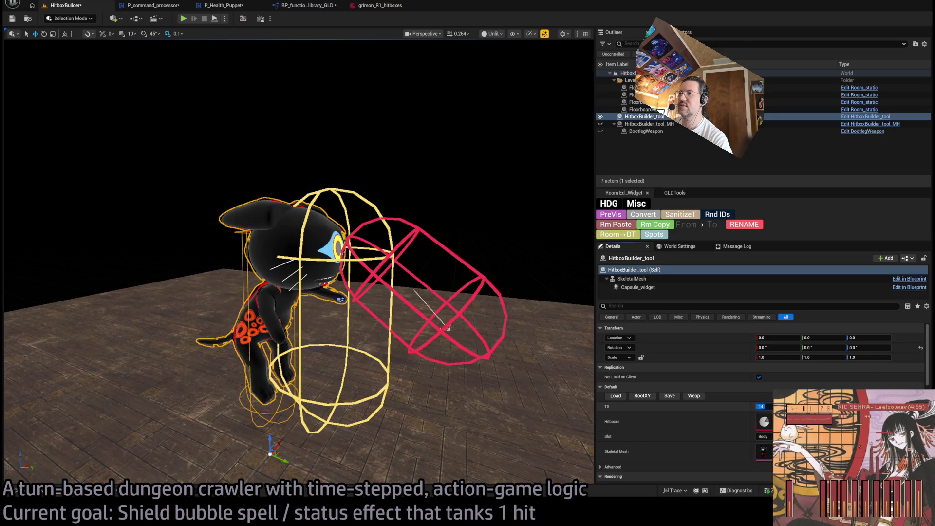
type("13")
key("Return")
type("14")
key("Return")
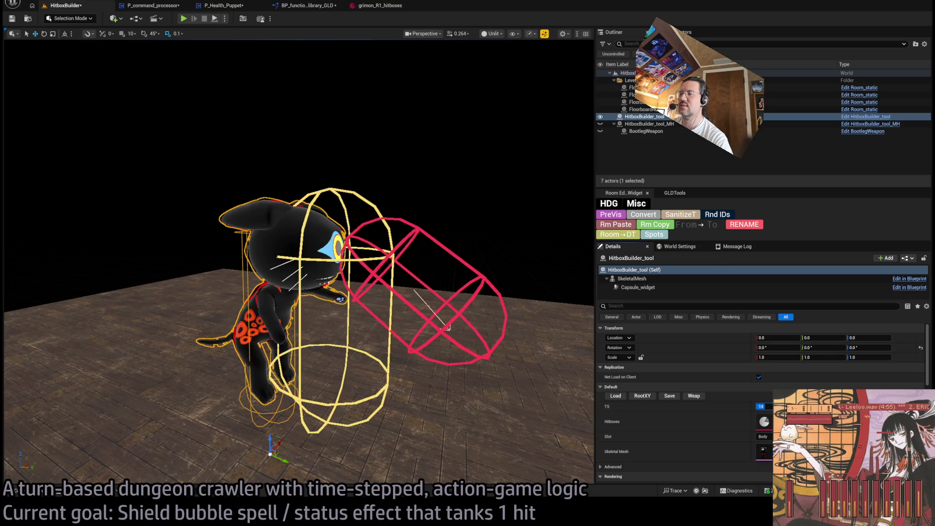
type("12")
key("Return")
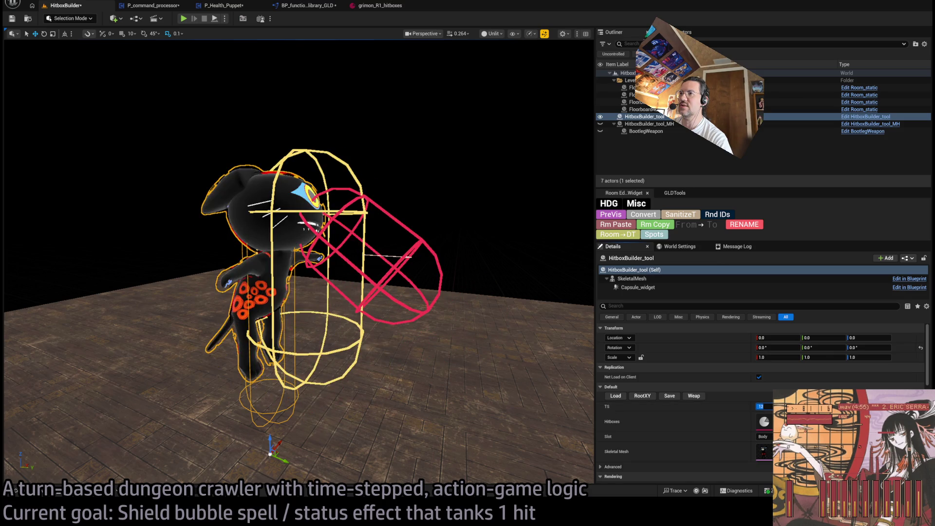
type("13")
key("Return")
type("16")
key("Return")
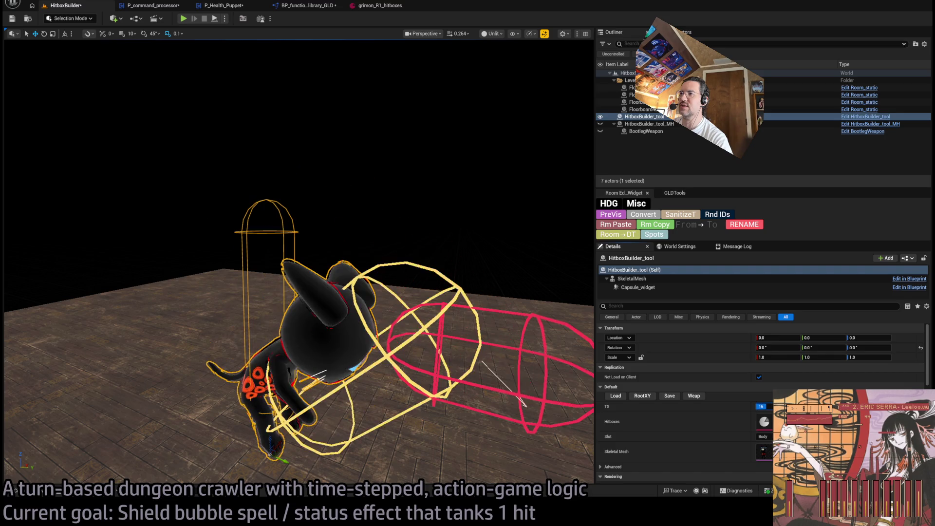
type("10")
key("Return")
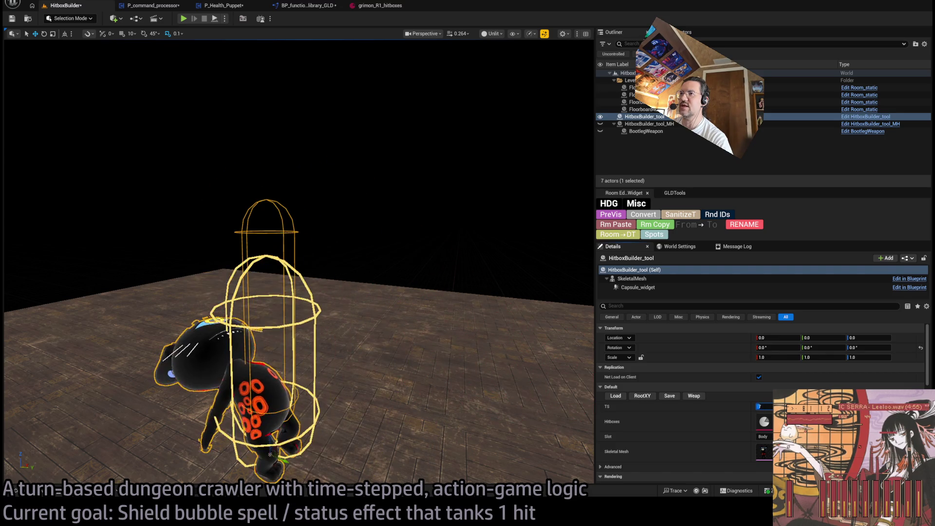
type("15")
key("Return")
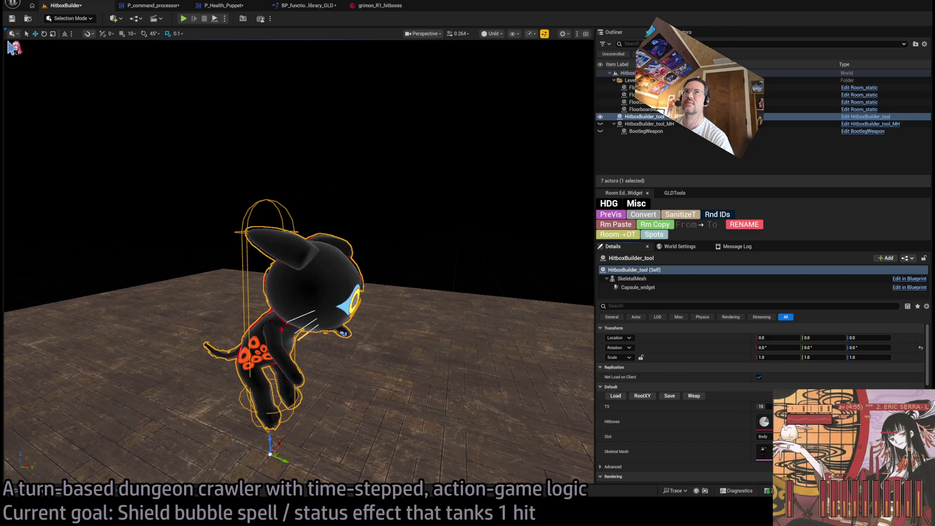
left_click(11, 20)
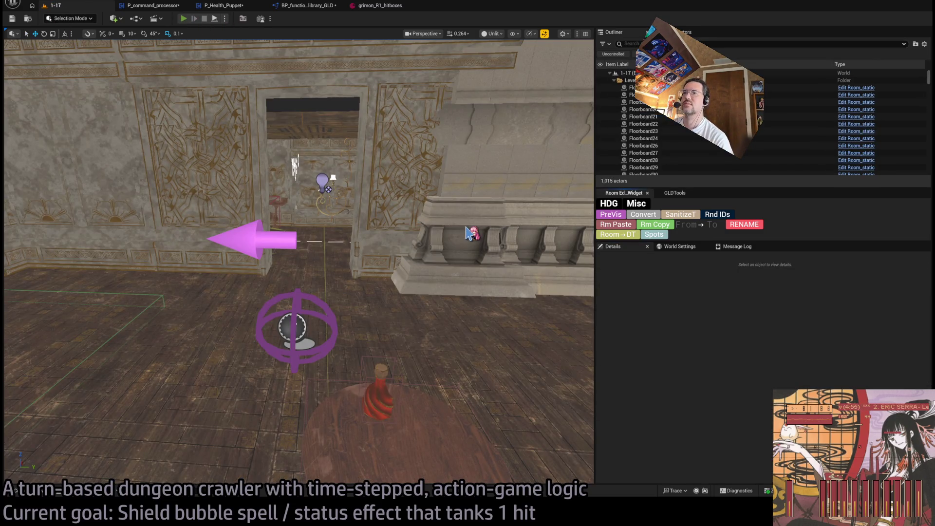
key("alt+p")
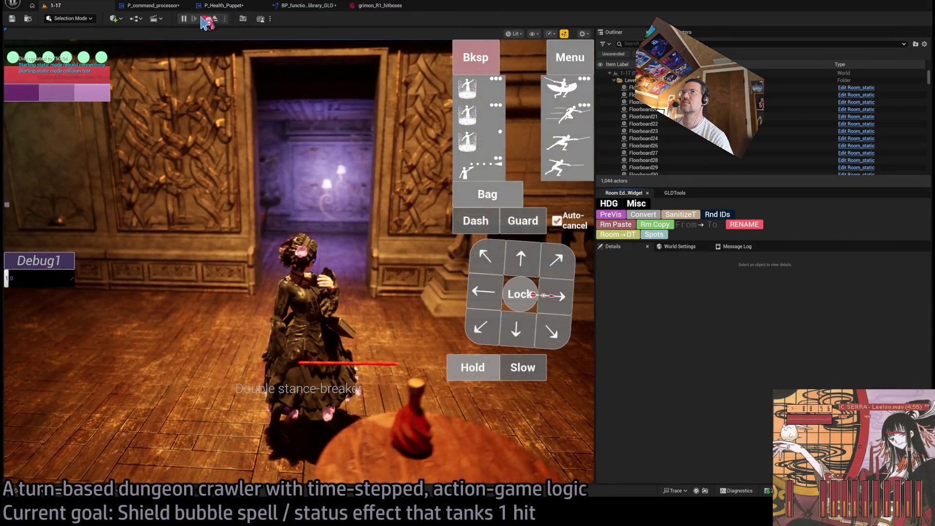
left_click(205, 19)
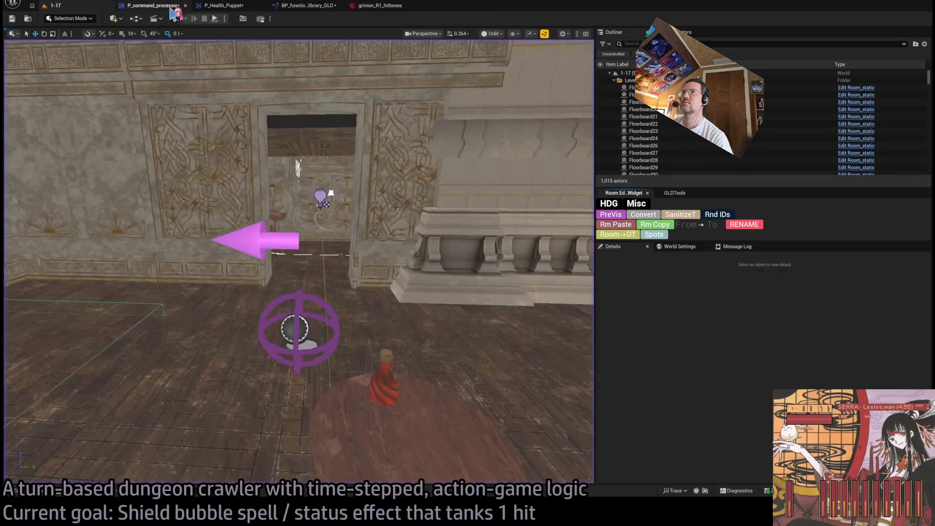
left_click(170, 7)
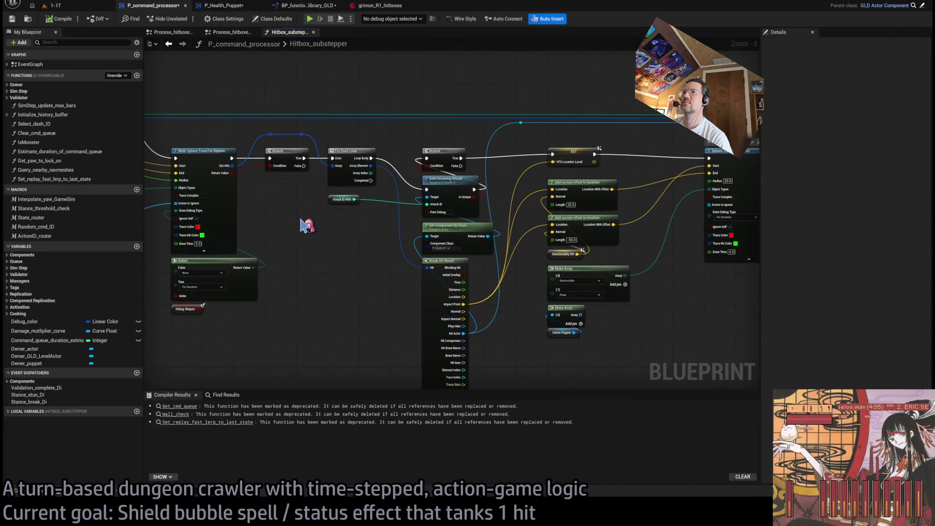
left_click_drag(307, 225, 431, 211)
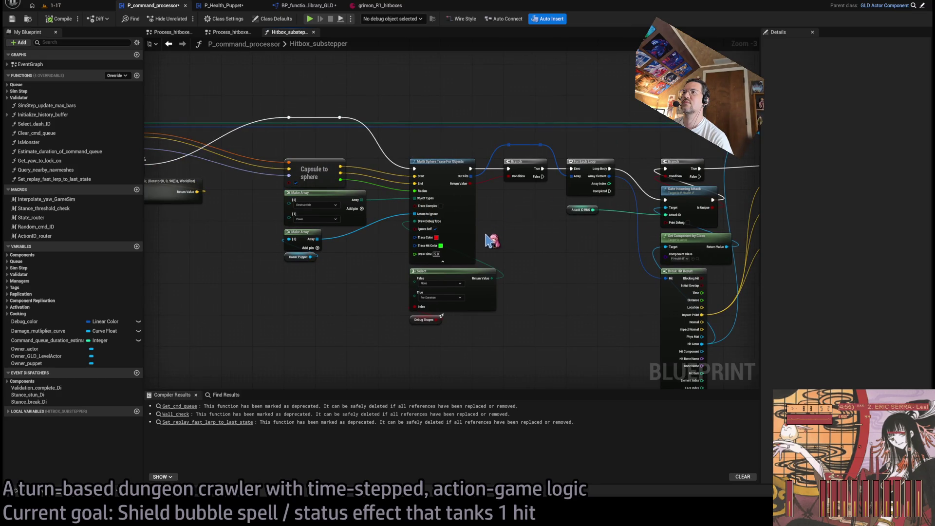
scroll(476, 236, "up", 3)
mouse_move(539, 292)
left_mouse_down()
mouse_move(541, 264)
mouse_move(439, 229)
mouse_move(237, 230)
mouse_move(571, 147)
left_mouse_up()
scroll(579, 244, "down", 1)
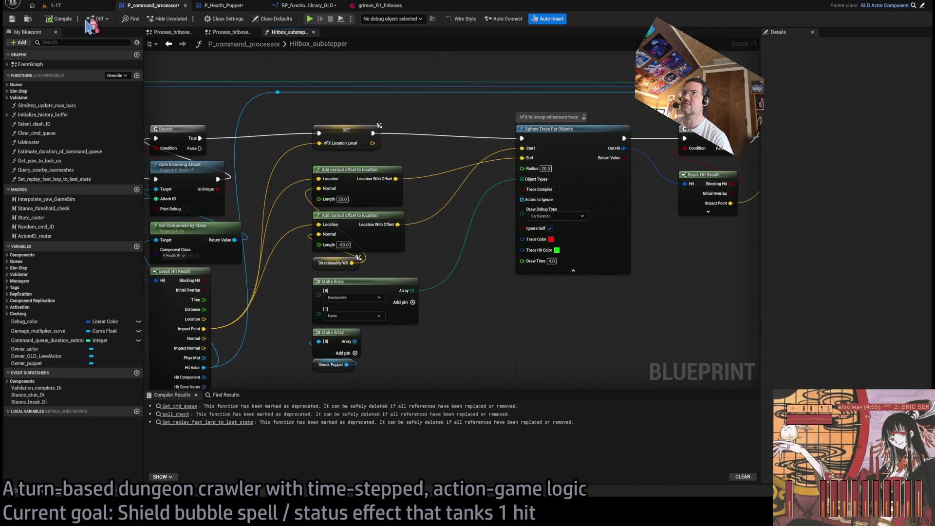
left_click_drag(255, 216, 725, 227)
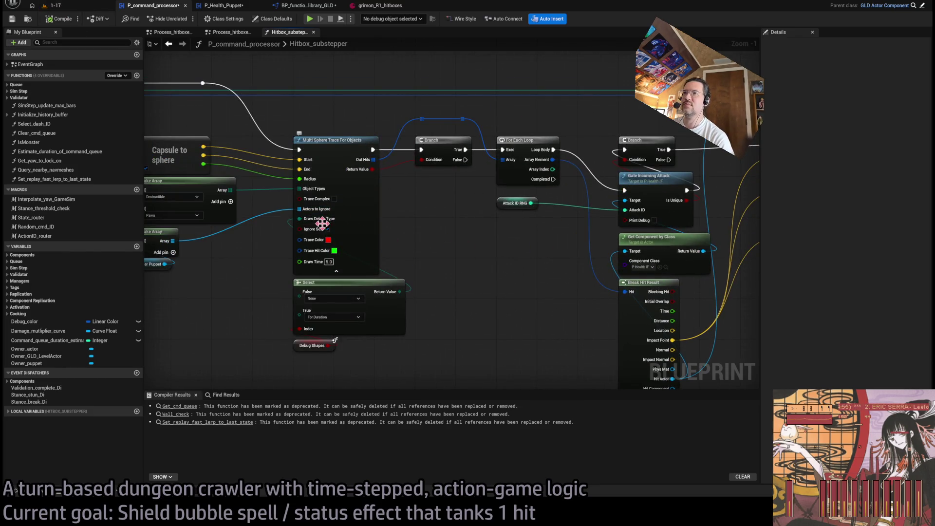
left_click_drag(322, 223, 404, 205)
scroll(544, 292, "down", 1)
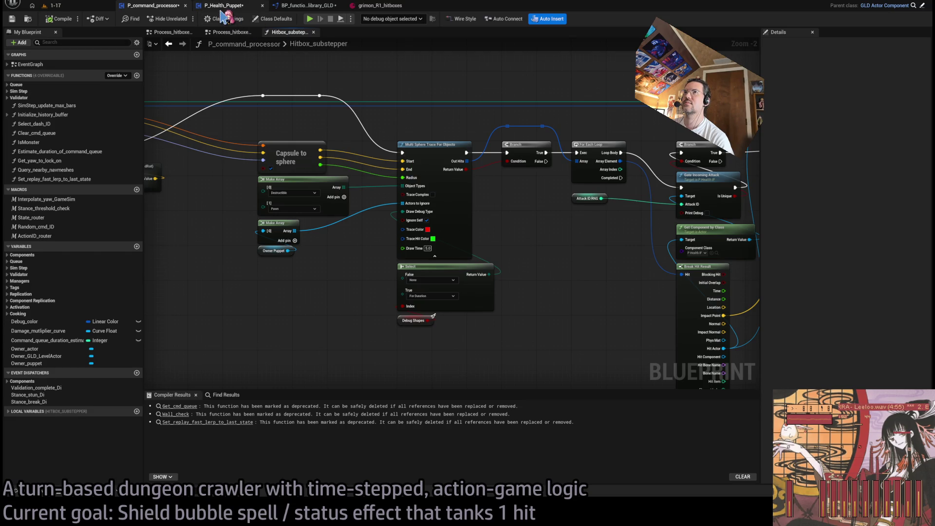
left_click(217, 32)
left_click_drag(605, 173, 504, 133)
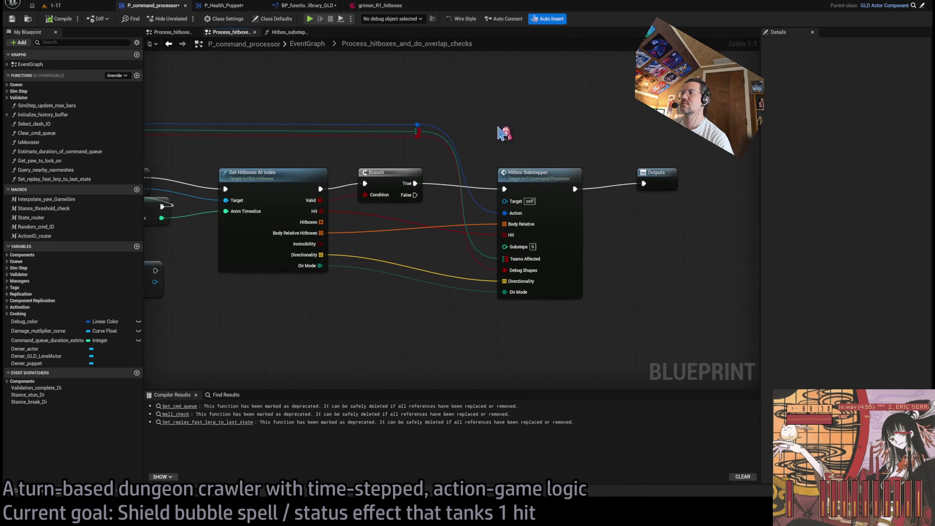
key("Home")
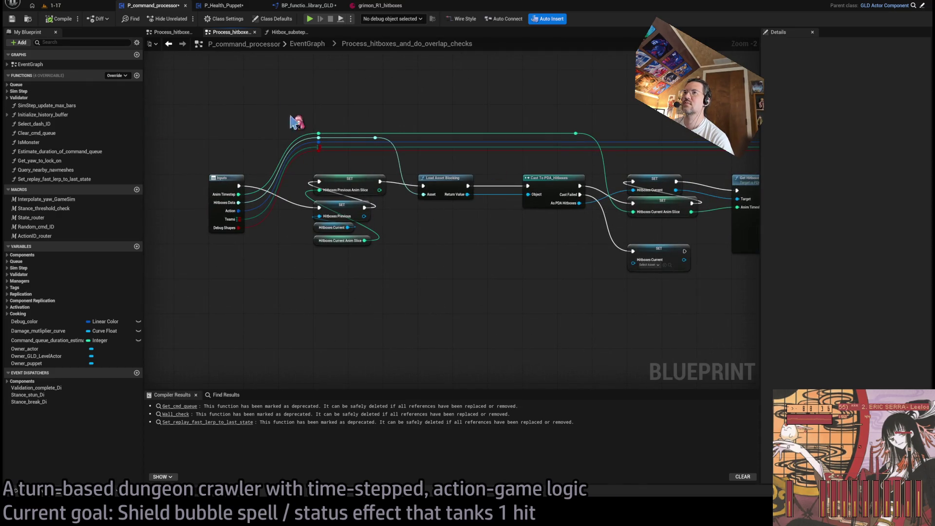
left_click(307, 44)
scroll(510, 201, "up", 3)
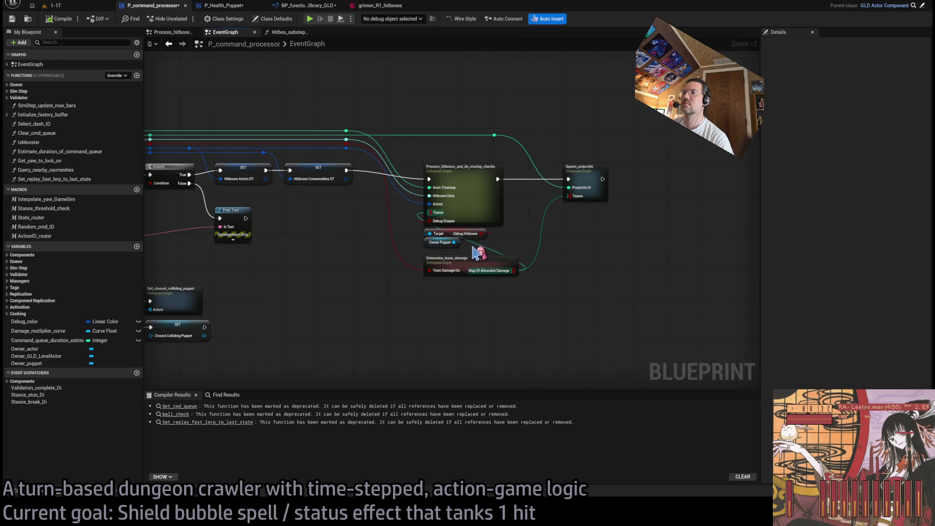
left_click(72, 10)
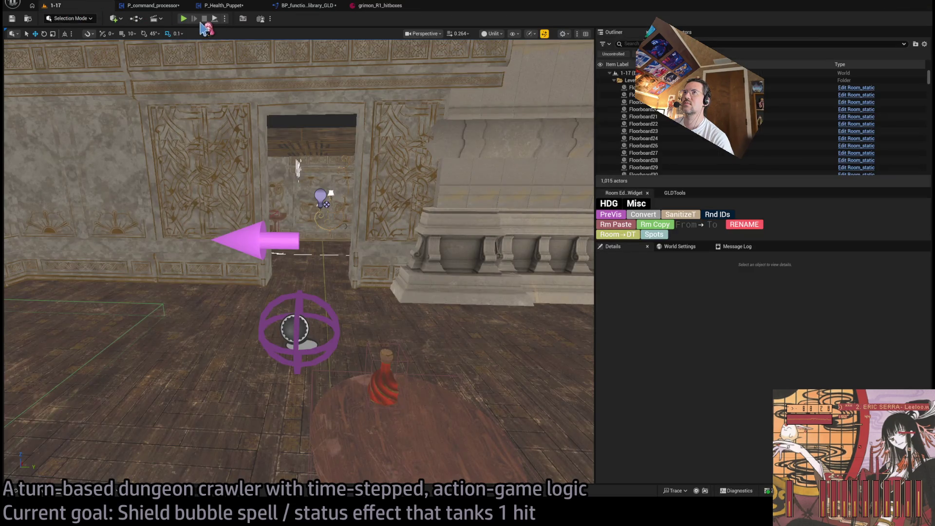
Step: Start play-in-editor and run a turn of queued Hold actions
left_click(184, 19)
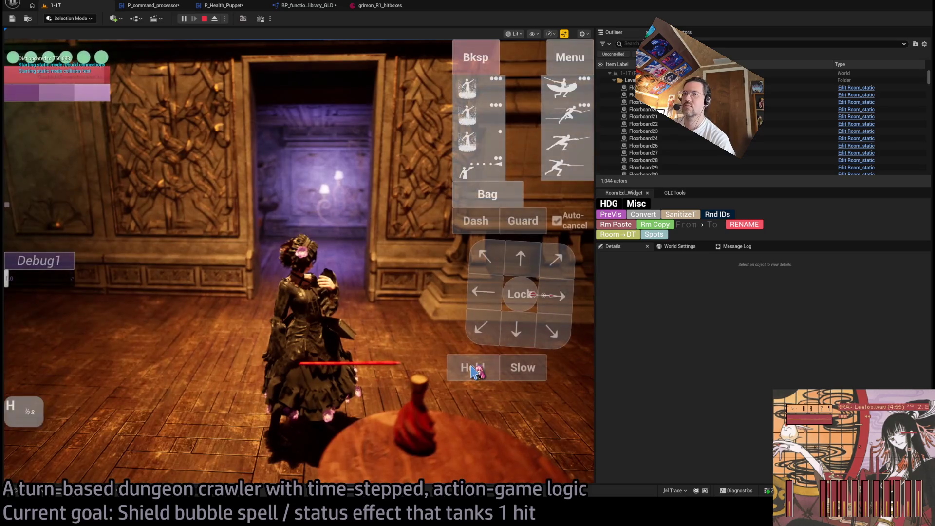
left_click(472, 368)
left_click(472, 368)
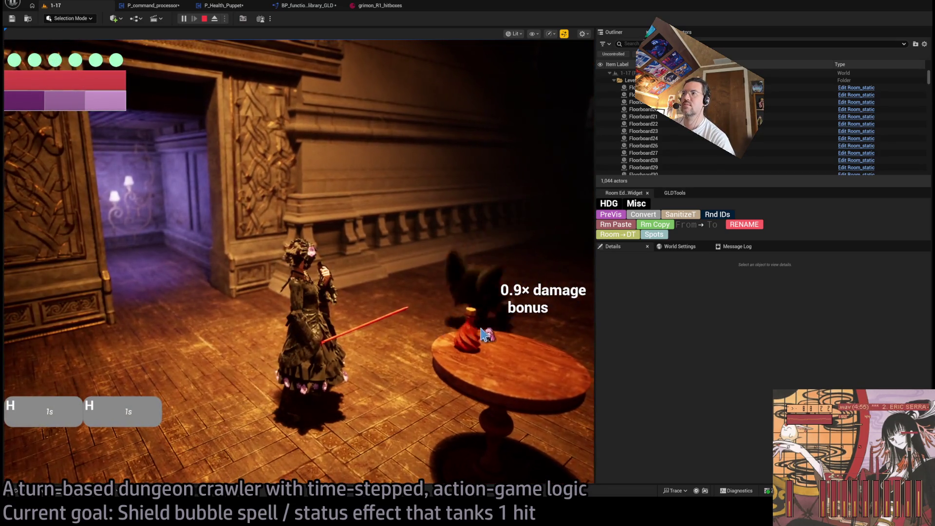
left_click(473, 369)
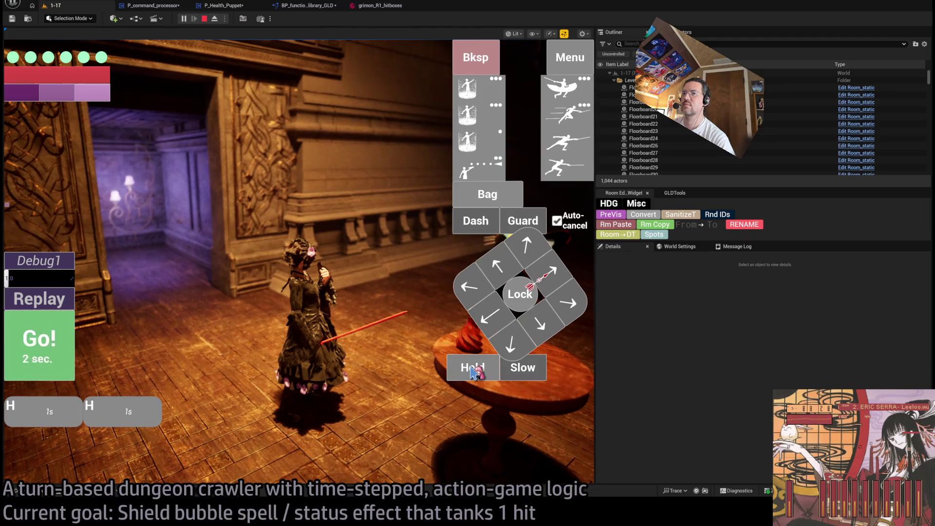
left_click(47, 344)
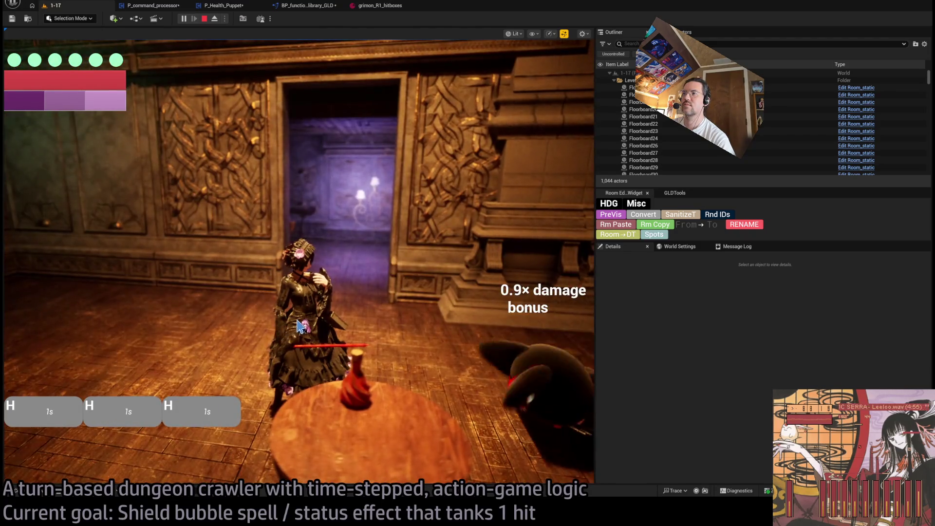
Step: Run a second three-hold turn against the cat, replay it, then open P_Health_Puppet's TakeDamage graph
left_click(468, 370)
left_click(469, 370)
left_click(469, 370)
left_click(47, 344)
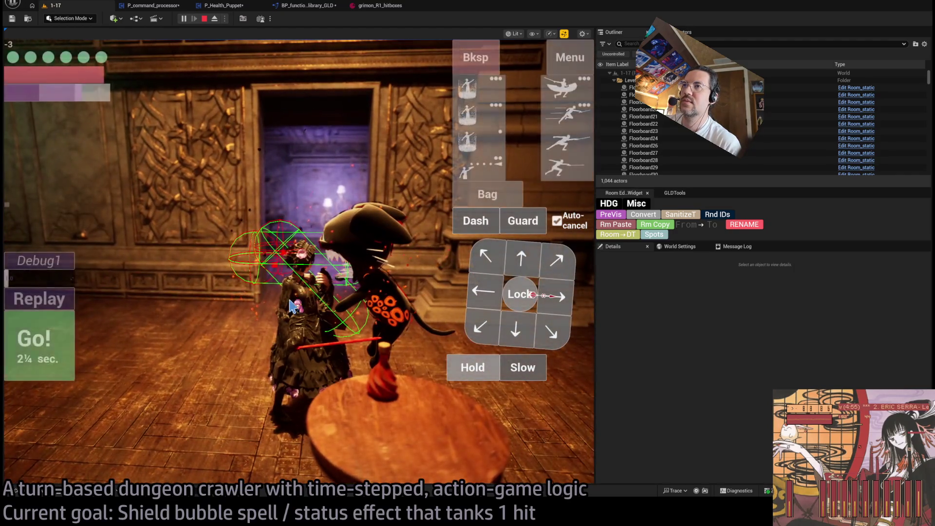
left_click(58, 304)
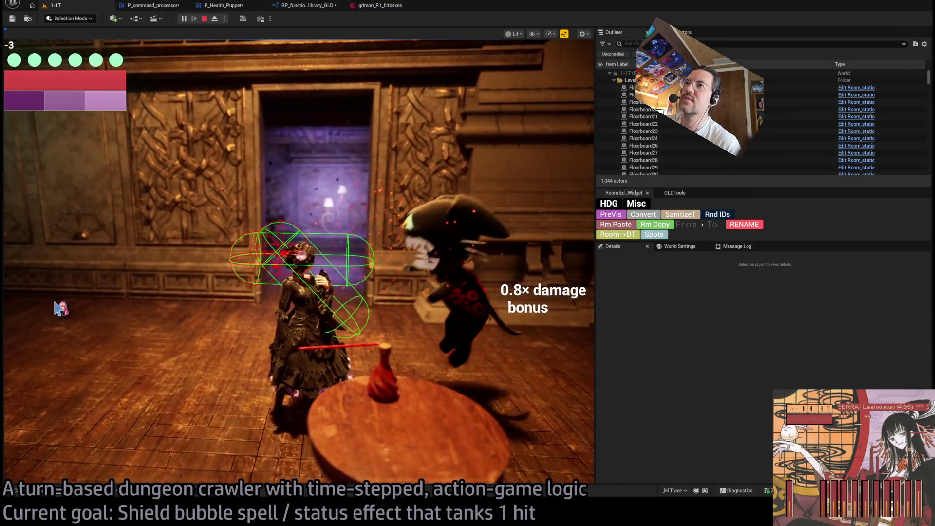
left_click(315, 8)
left_click(231, 6)
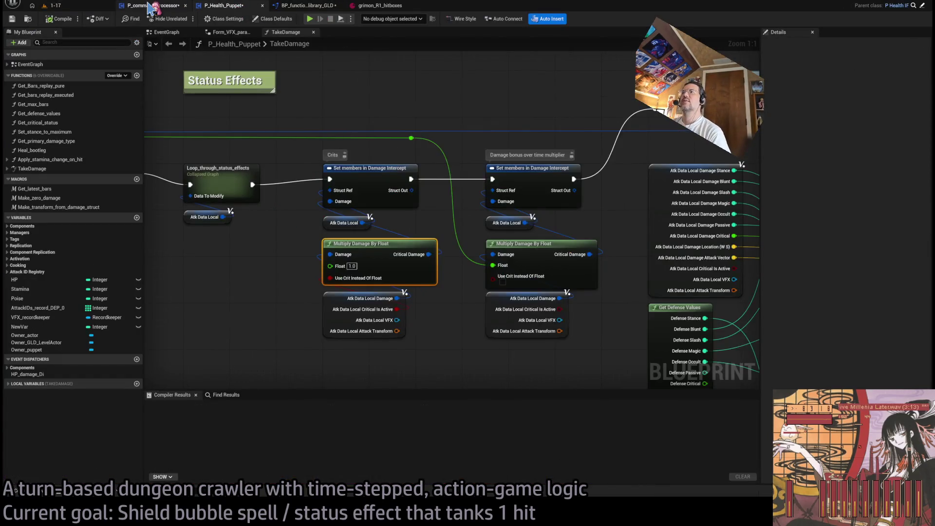
Step: Review the P_command_processor, grimon_R1_hitboxes, Multiply_damage_by_float and TakeDamage tabs
left_click(153, 7)
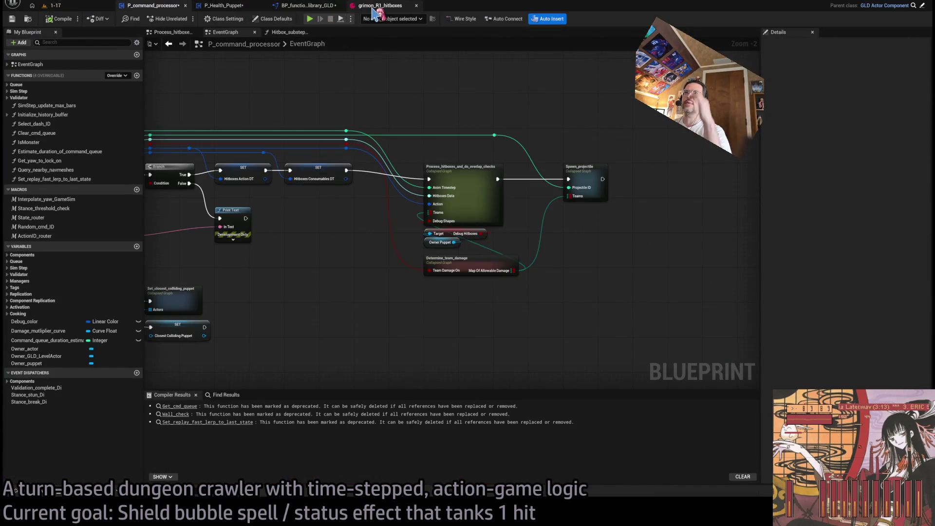
left_click(376, 8)
left_click(304, 7)
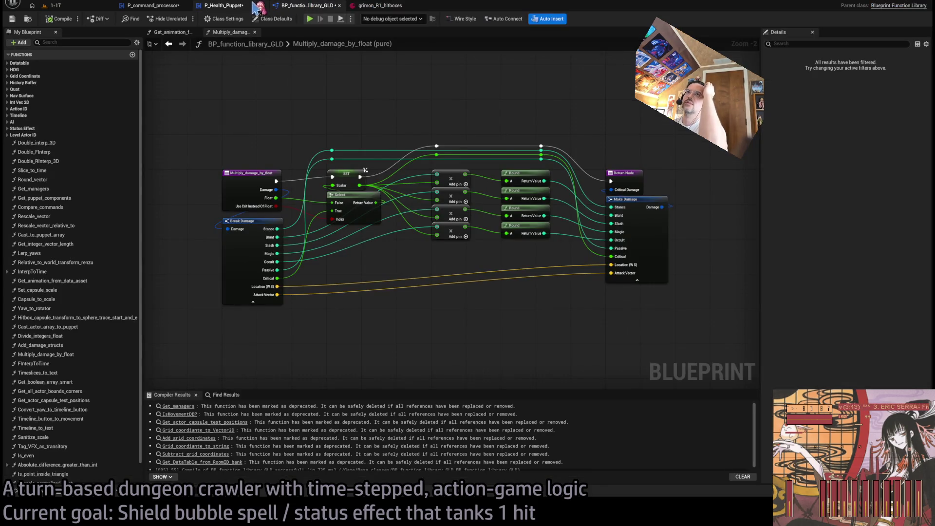
left_click(152, 6)
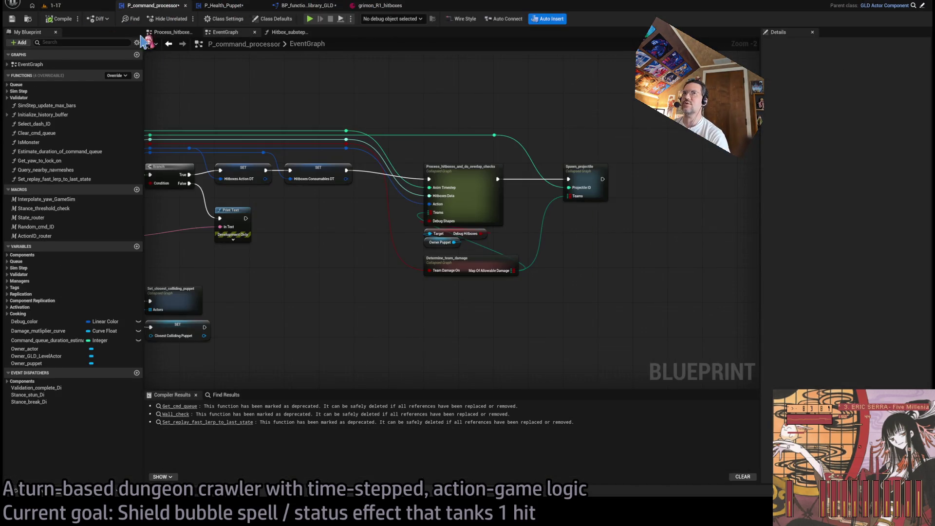
left_click(224, 5)
left_click(312, 7)
left_click(241, 7)
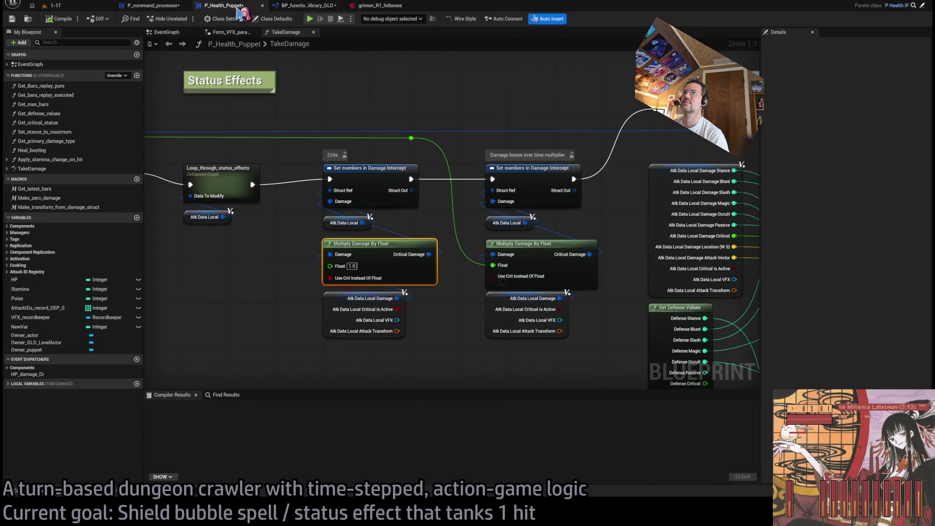
left_click(177, 7)
Step: In Hitbox_substepper, change the follow-up Sphere Trace For Objects radius from 20.0 to 10.0
left_click(288, 32)
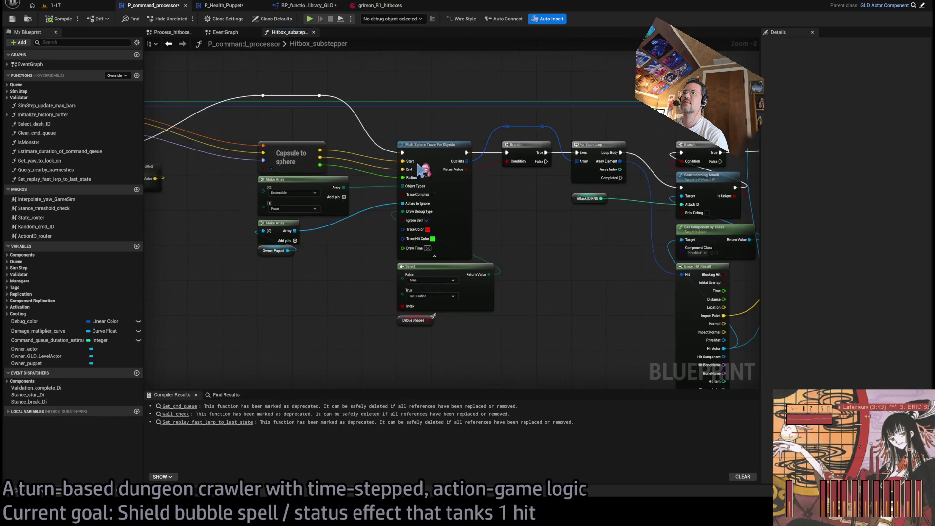
mouse_move(502, 204)
left_mouse_down()
mouse_move(385, 200)
mouse_move(385, 211)
left_mouse_up()
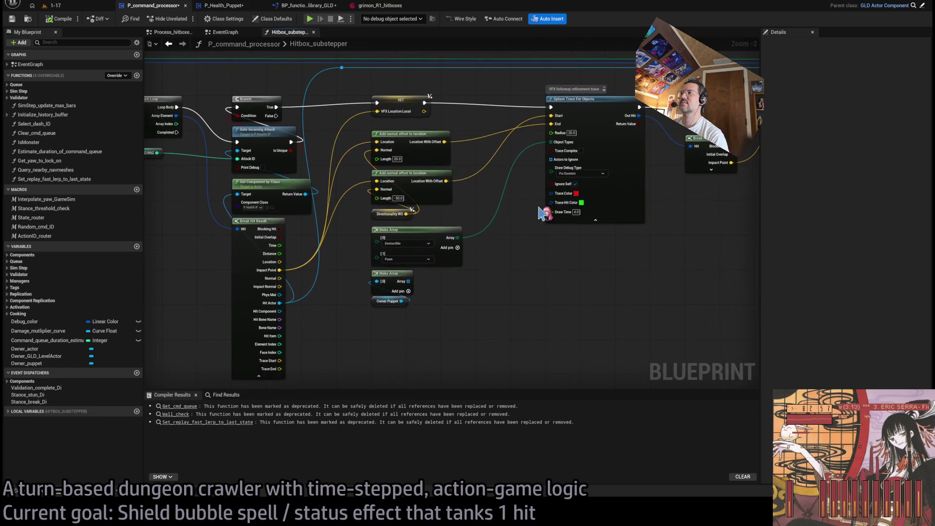
left_click_drag(496, 238, 391, 234)
scroll(496, 237, "up", 2)
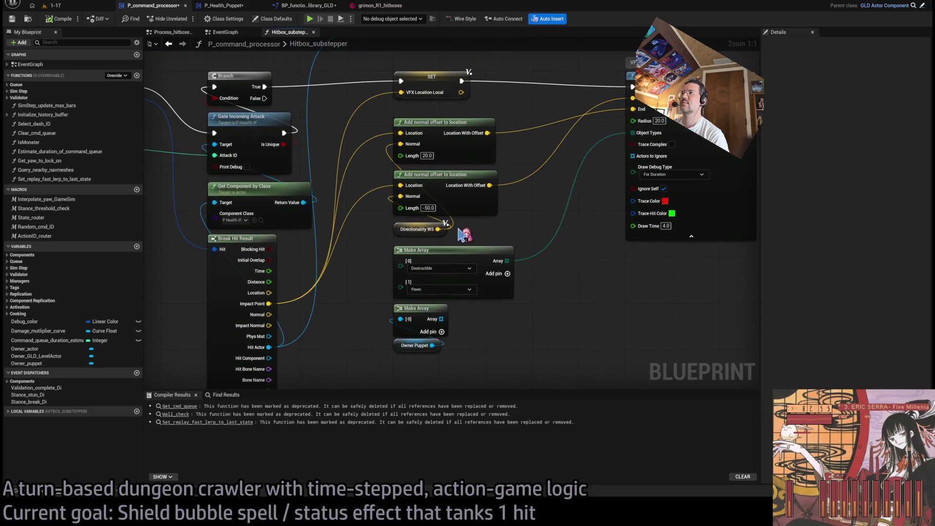
left_click_drag(378, 265, 395, 244)
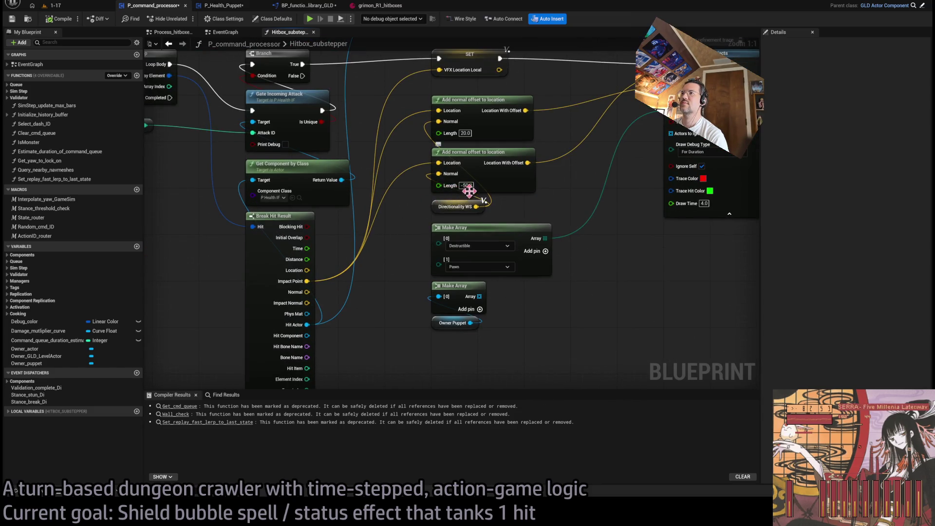
left_click_drag(480, 208, 536, 208)
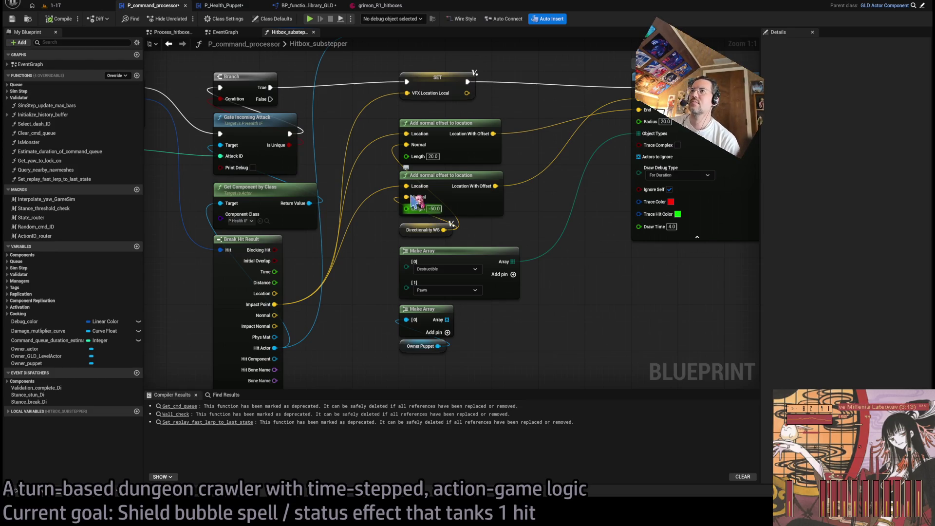
left_click_drag(385, 213, 185, 249)
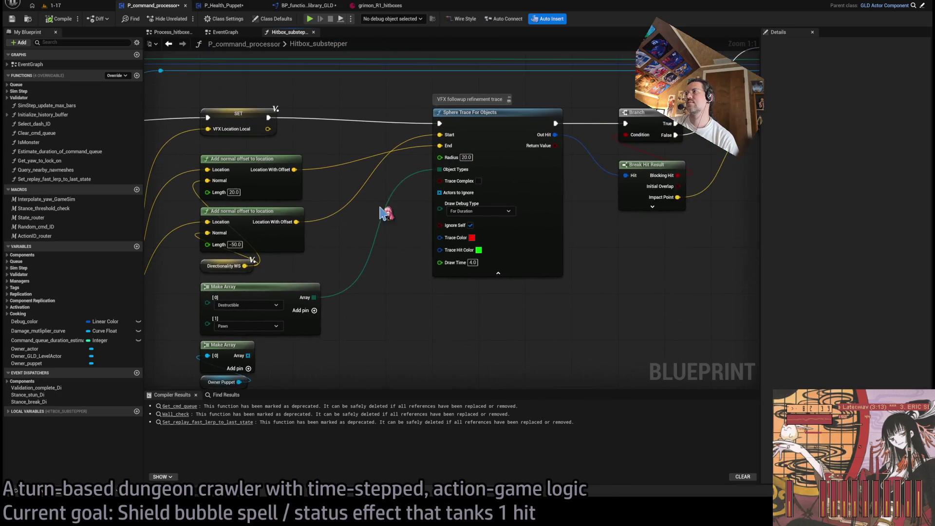
left_click_drag(380, 186, 421, 185)
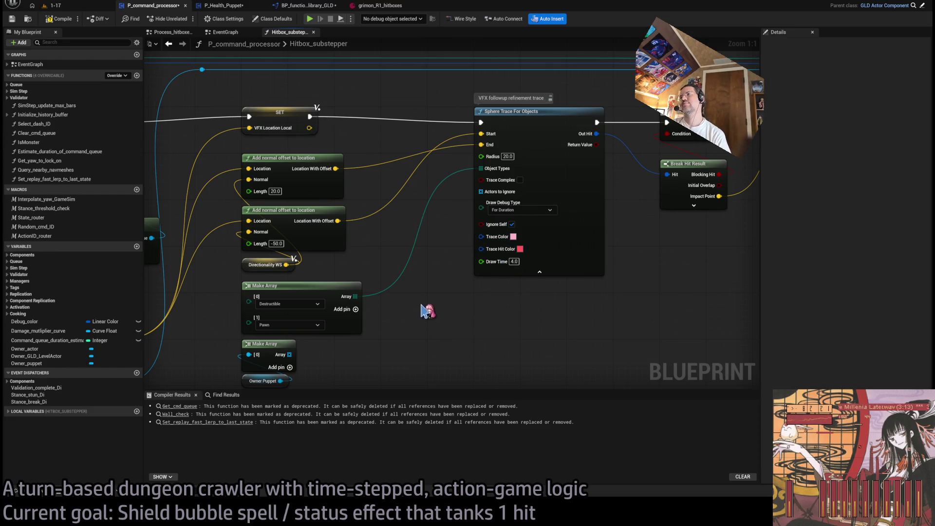
left_click(527, 167)
type("10")
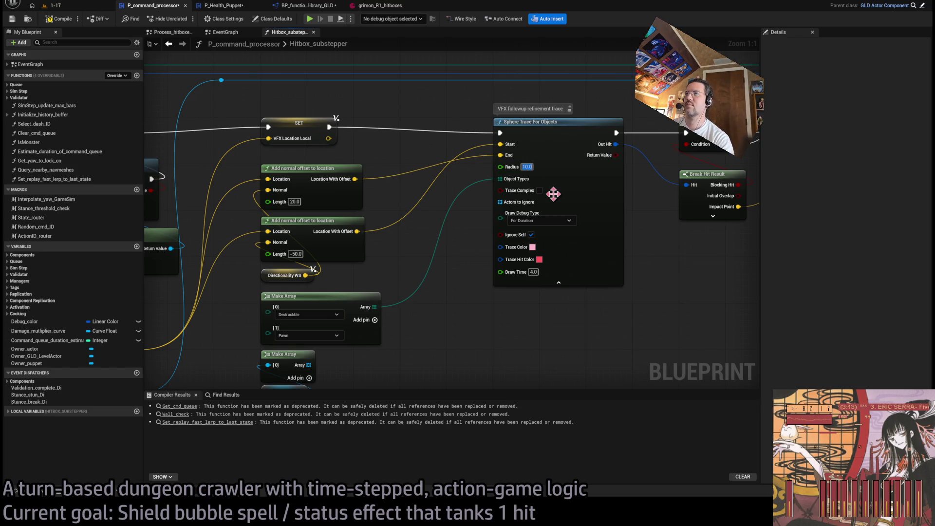
left_click(90, 7)
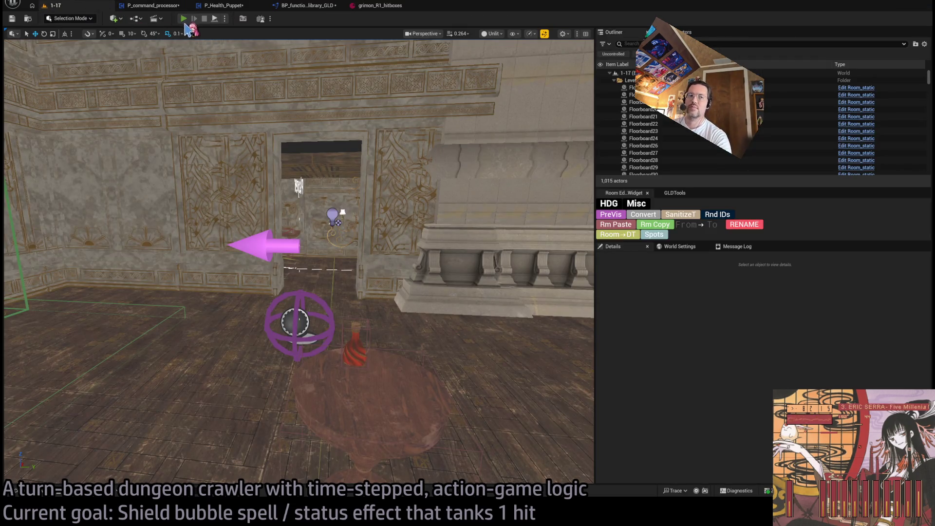
key("alt+p")
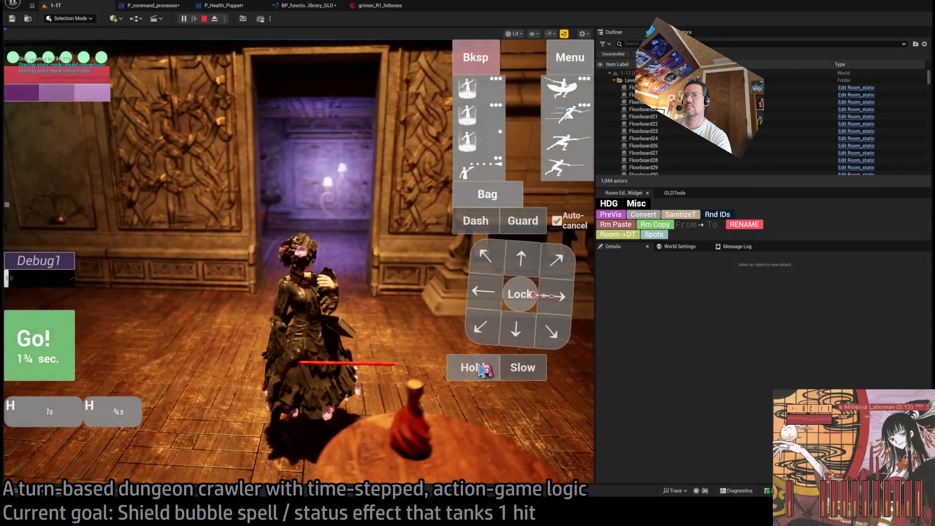
left_click(39, 344)
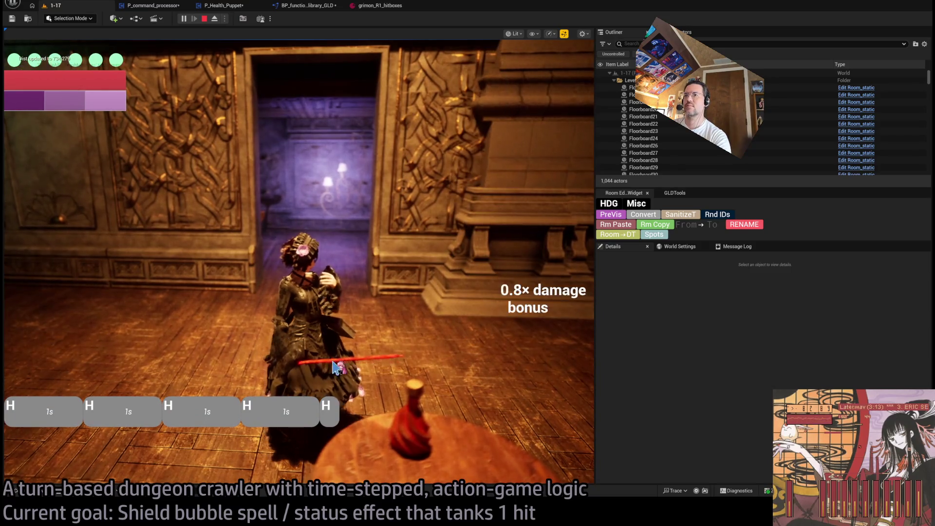
left_click(480, 363)
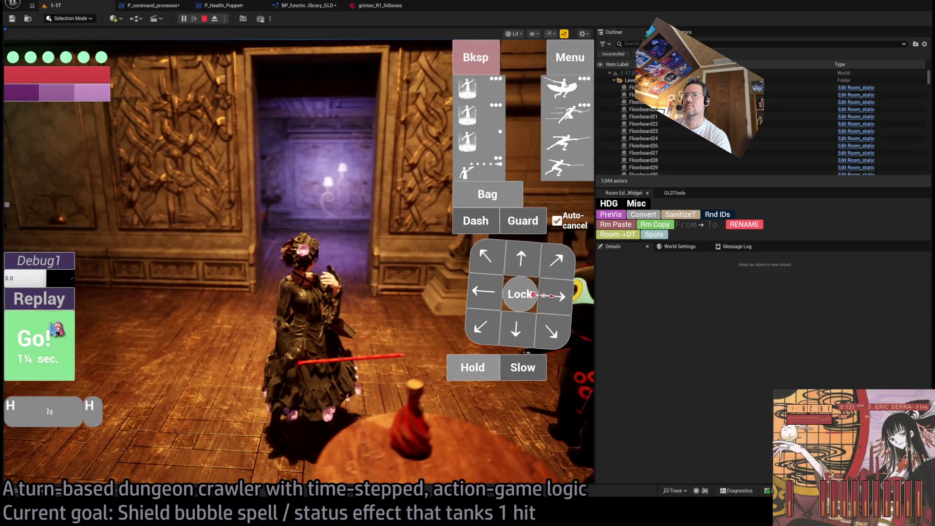
left_click(49, 286)
type("1.0")
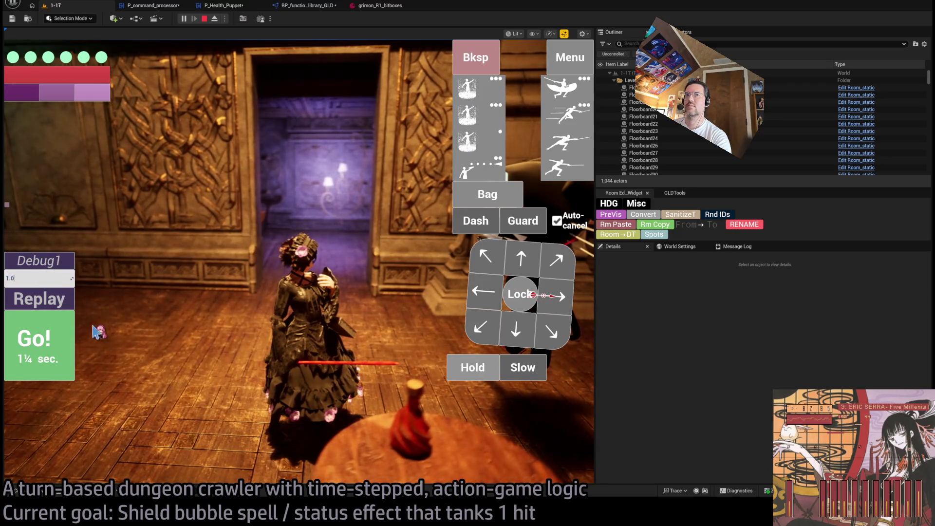
key("Return")
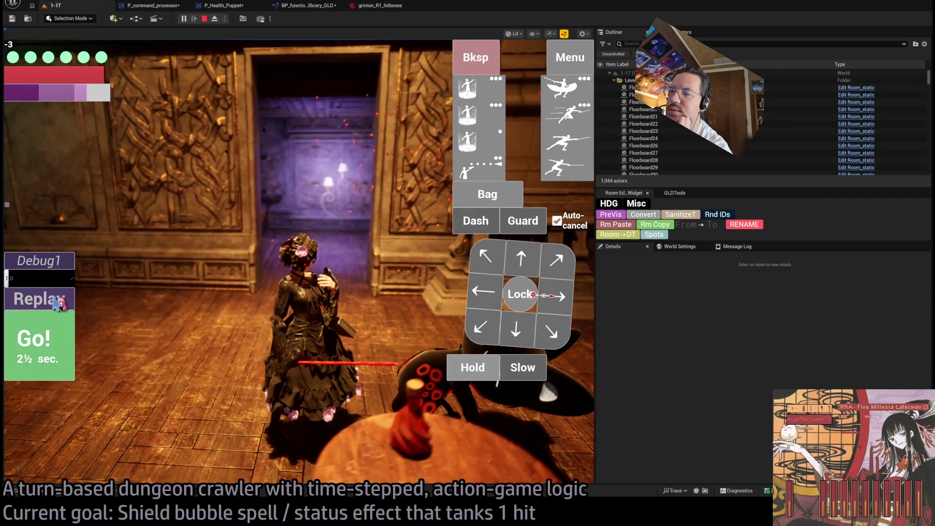
left_click(59, 304)
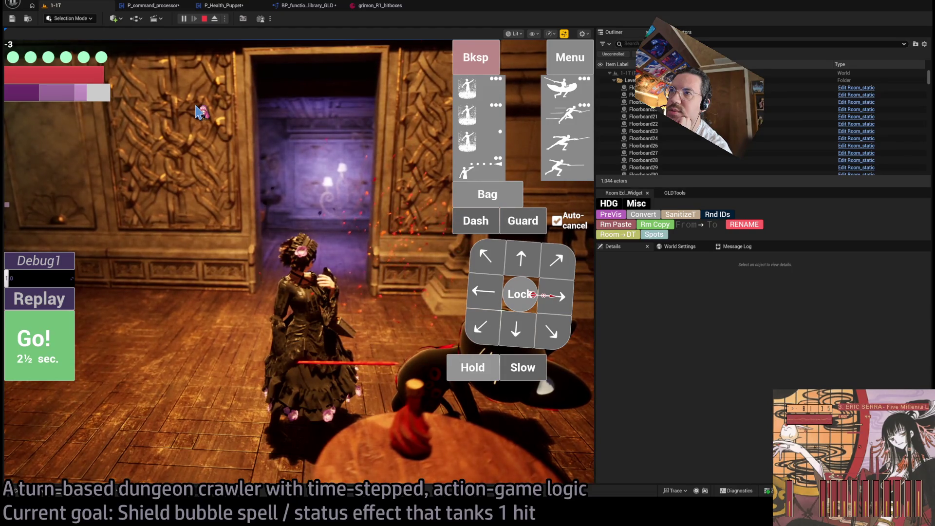
key("Return")
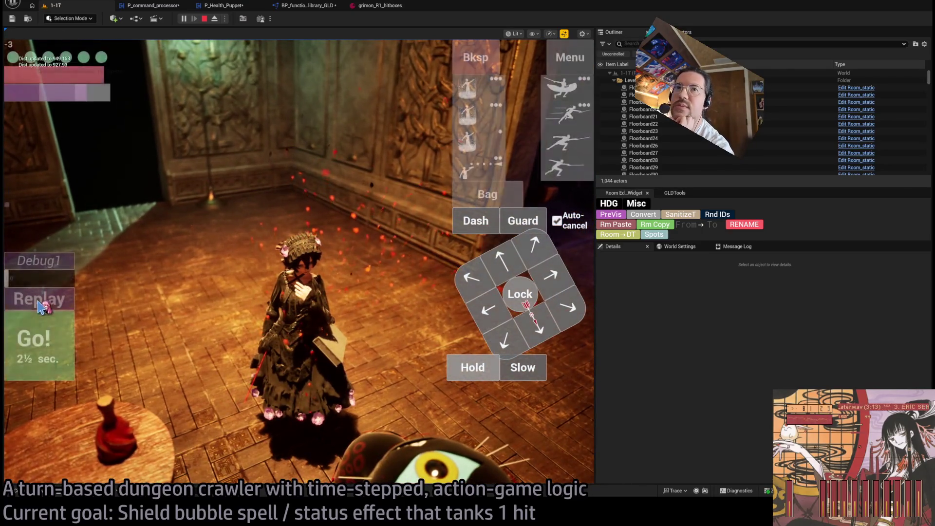
left_click(43, 305)
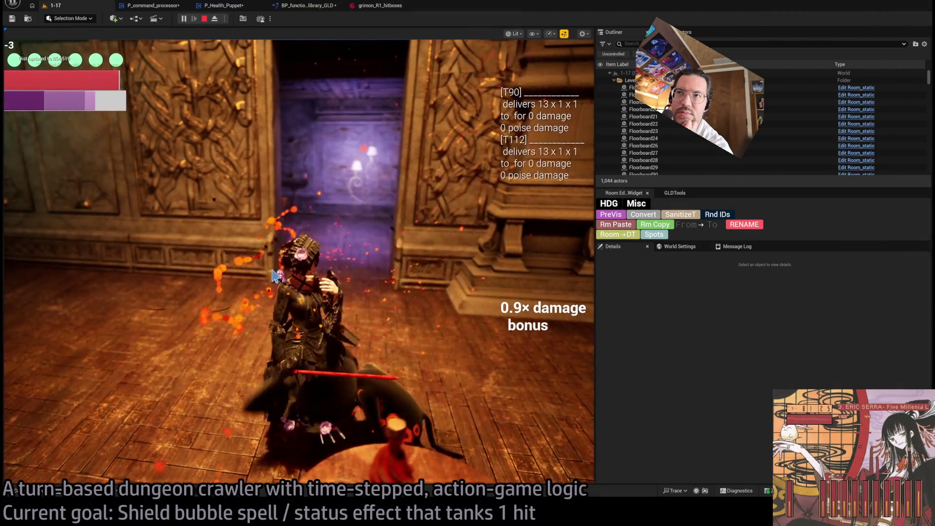
left_click(214, 19)
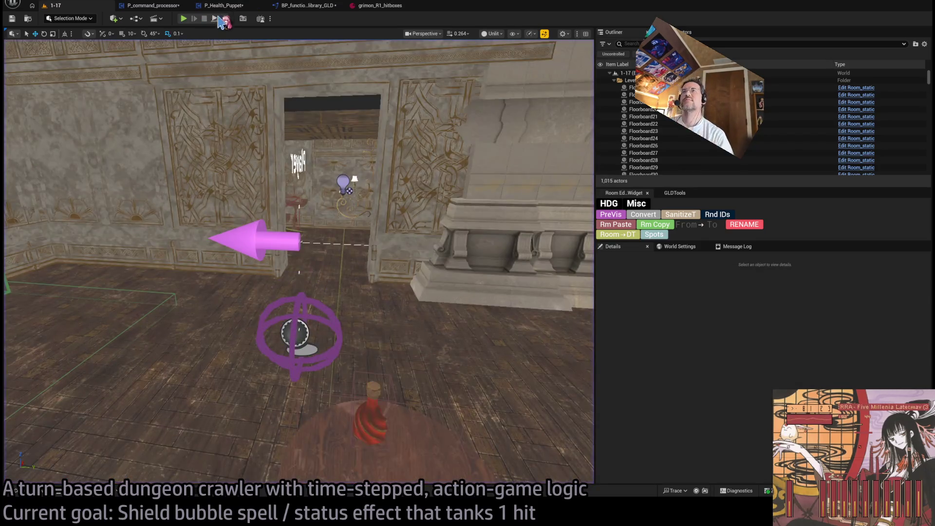
Step: Back on level 1-17, slide the Spawn_marker further along the floor
left_click(303, 7)
left_click(376, 6)
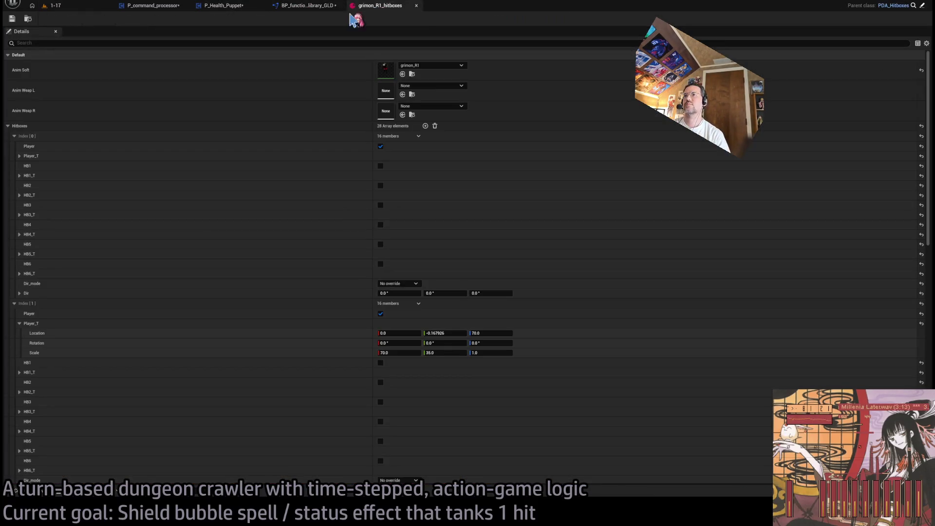
left_click(229, 7)
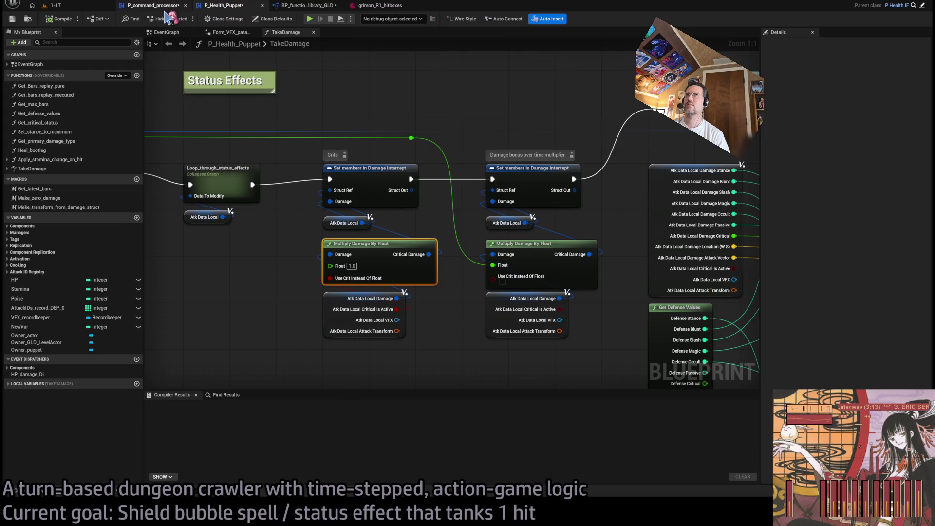
left_click(54, 5)
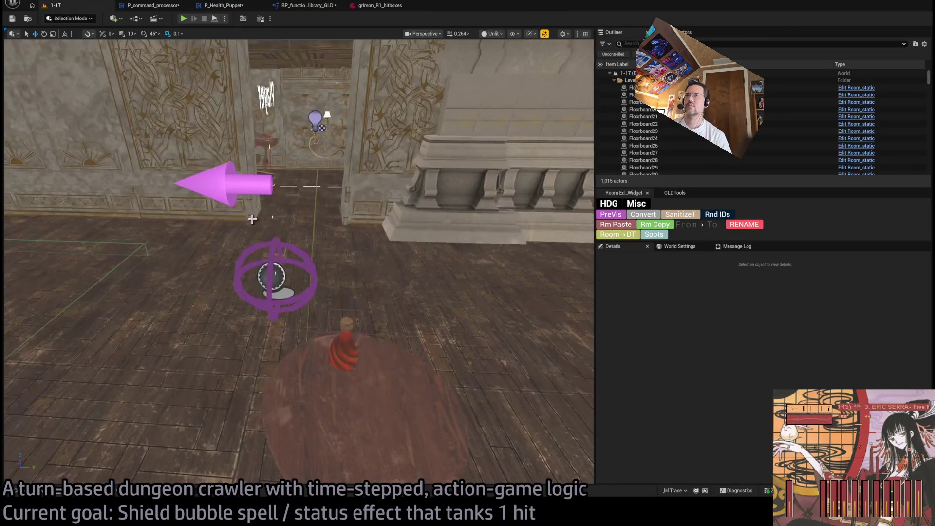
left_click(275, 273)
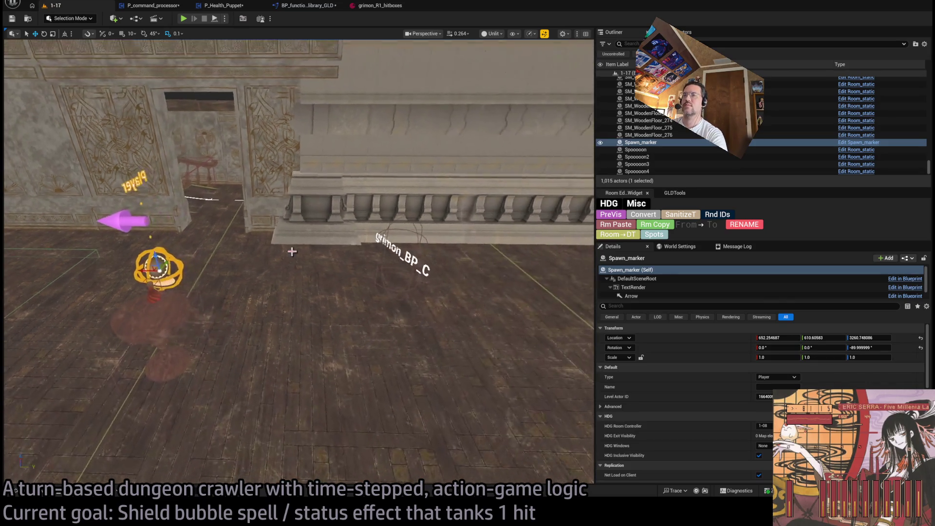
left_click_drag(148, 270, 296, 272)
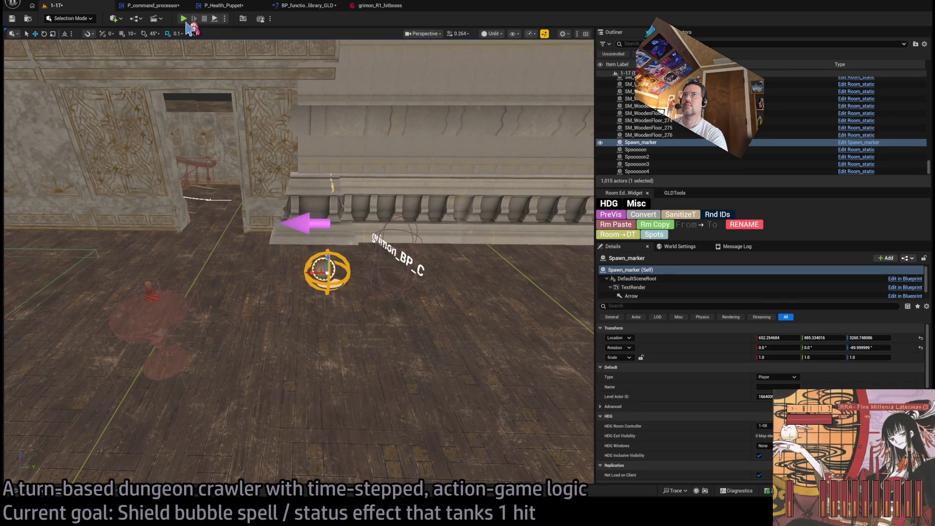
Step: Playtest a waiting turn against the cat monster, replay it, then stop and reopen P_command_processor
key("alt+p")
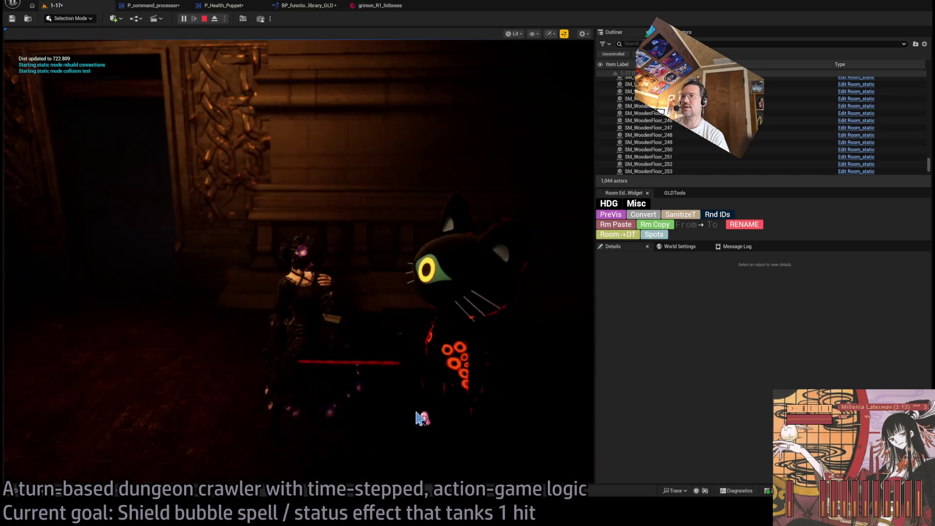
left_click(472, 368)
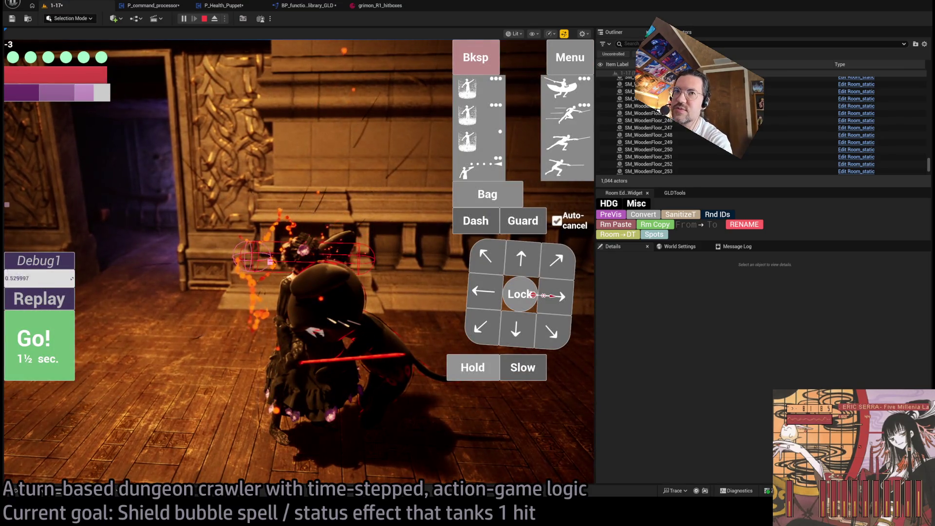
left_click(49, 306)
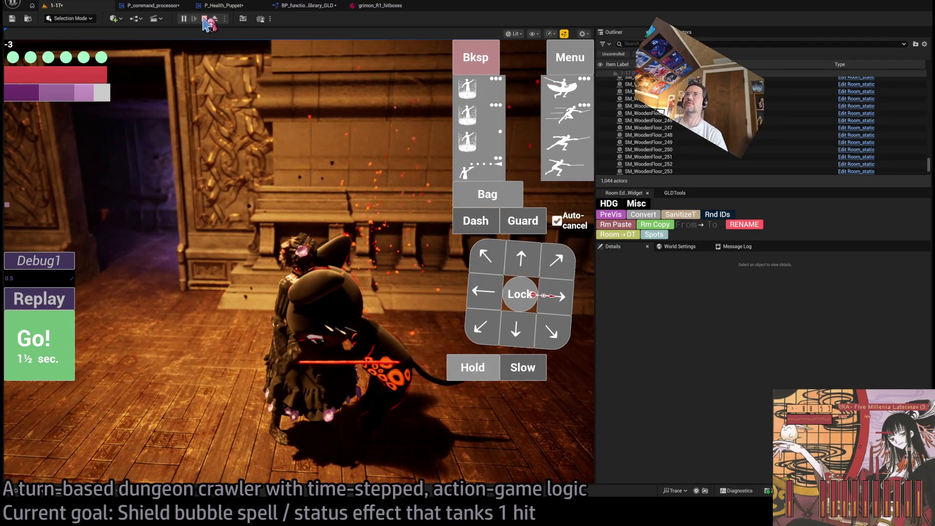
left_click(205, 19)
left_click(153, 5)
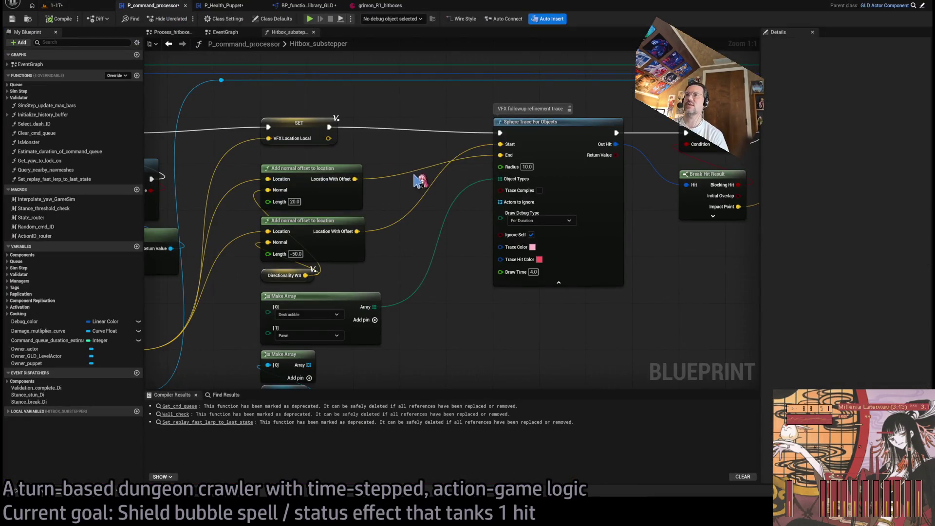
Step: View the Math Expression's internal graph rotating vectors 90° in Z, then switch to level 1-17
left_click_drag(392, 178, 420, 188)
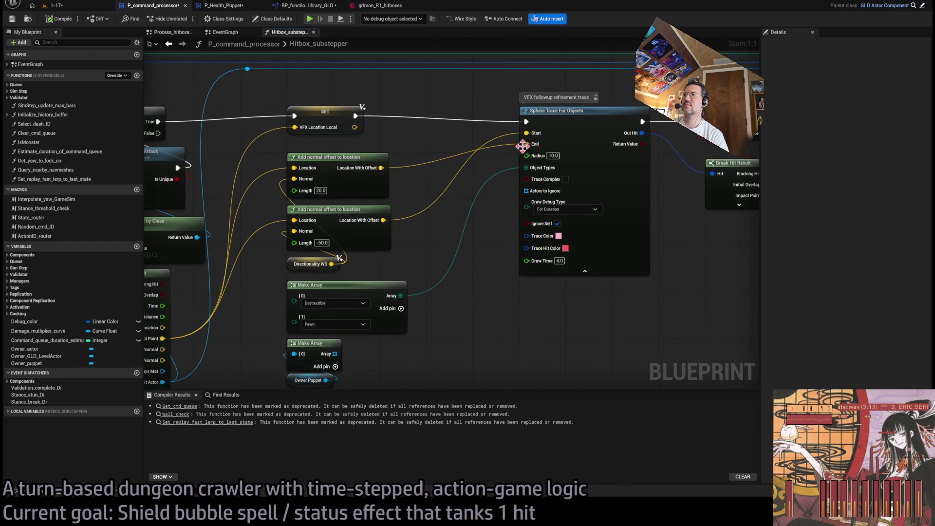
left_click_drag(387, 133, 437, 108)
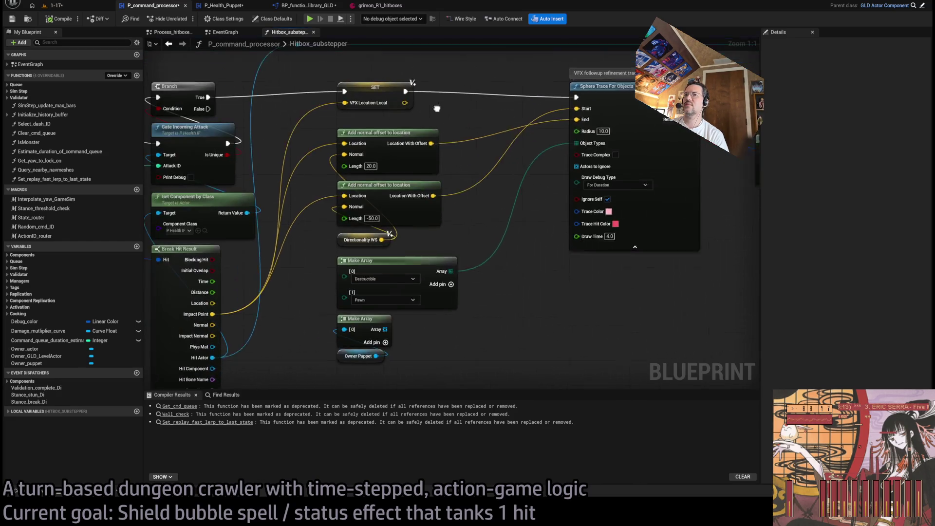
scroll(424, 242, "down", 1)
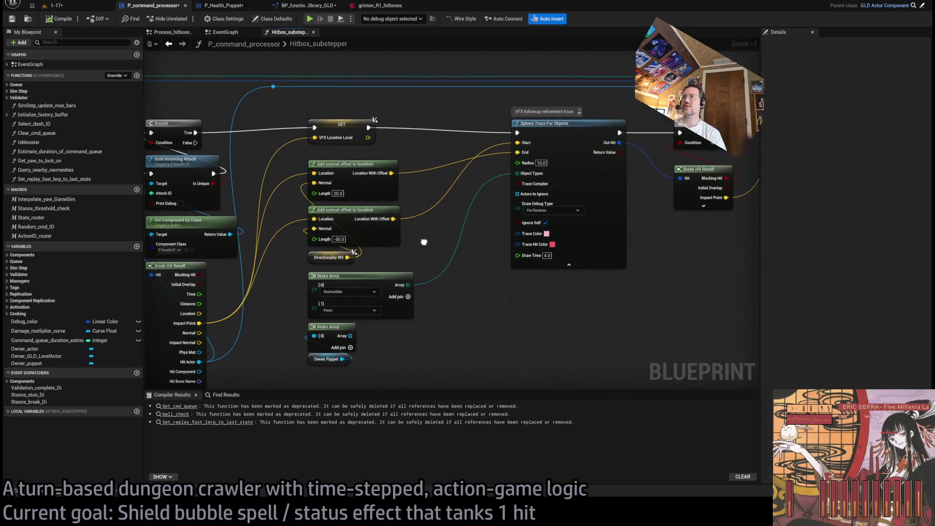
mouse_move(313, 272)
left_mouse_down()
mouse_move(417, 215)
mouse_move(556, 222)
mouse_move(551, 272)
mouse_move(531, 271)
left_mouse_up()
scroll(558, 223, "up", 1)
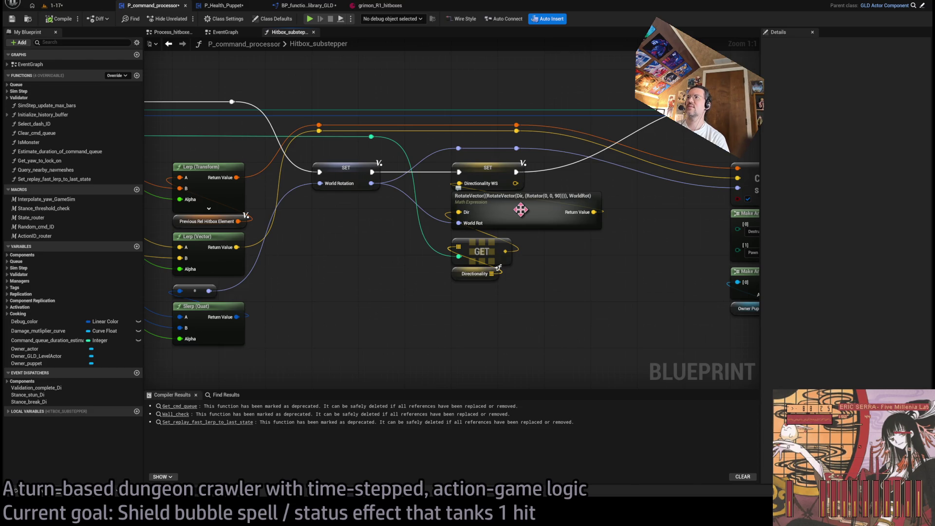
double_click(521, 210)
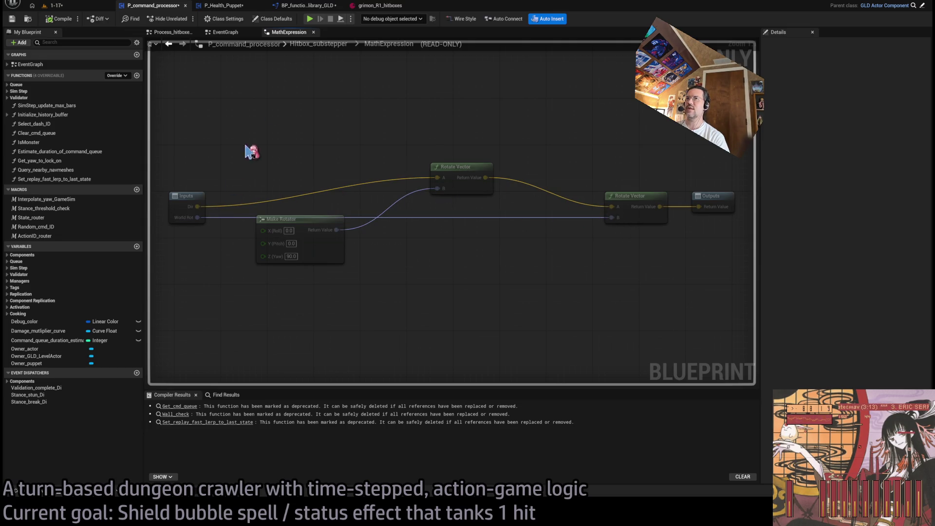
left_click(328, 45)
scroll(384, 208, "up", 8)
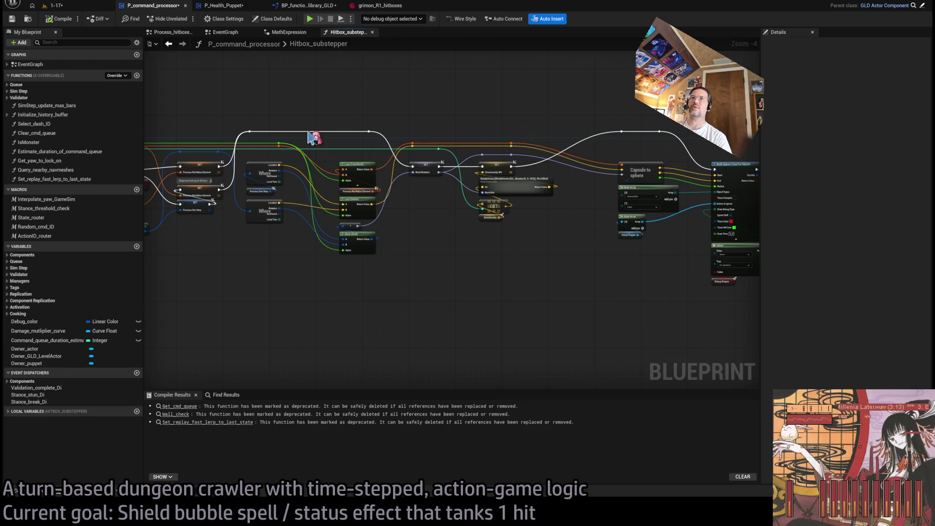
left_click(53, 5)
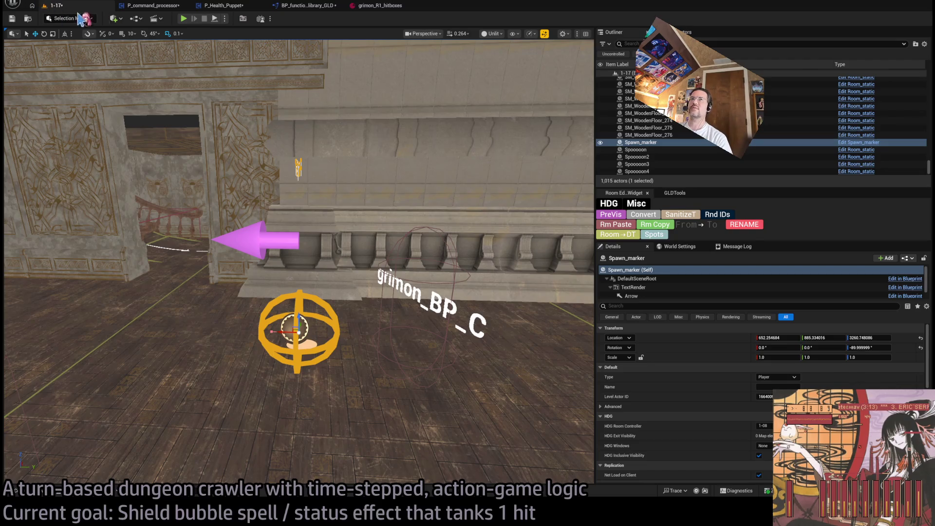
Step: Reposition Spawn_marker through several quick playtests, ending right beside the cat monster grimon_BP_C
left_click(187, 22)
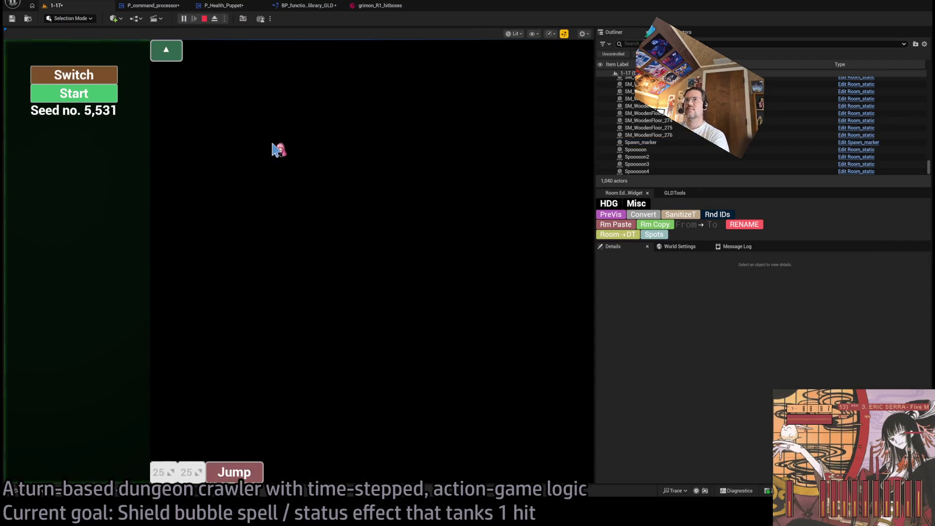
key("Escape")
scroll(410, 260, "down", 5)
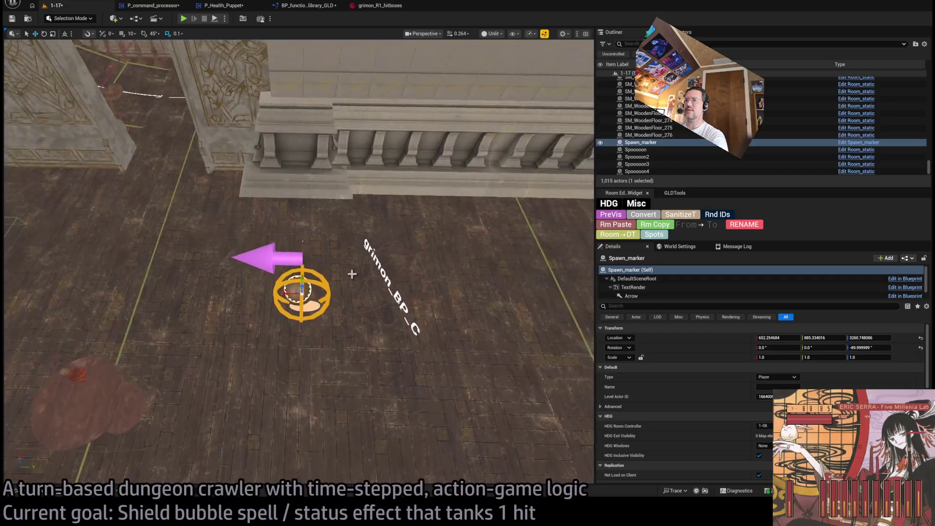
mouse_move(297, 299)
left_mouse_down()
mouse_move(414, 217)
mouse_move(403, 215)
left_mouse_up()
left_click(184, 19)
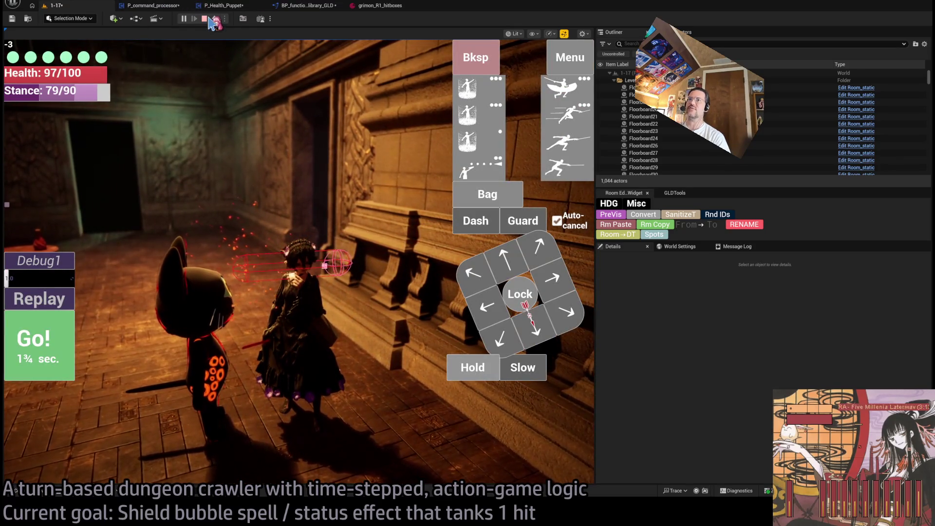
left_click(205, 19)
left_click(186, 19)
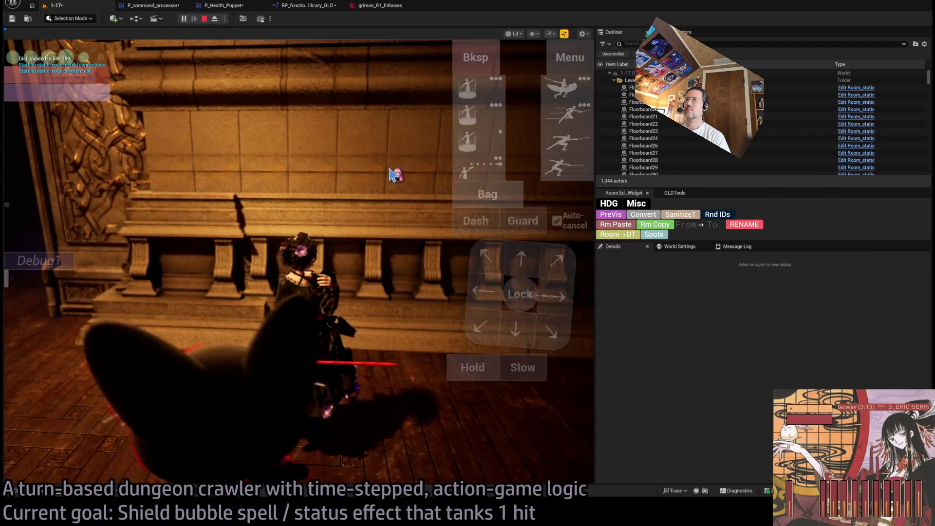
key("Escape")
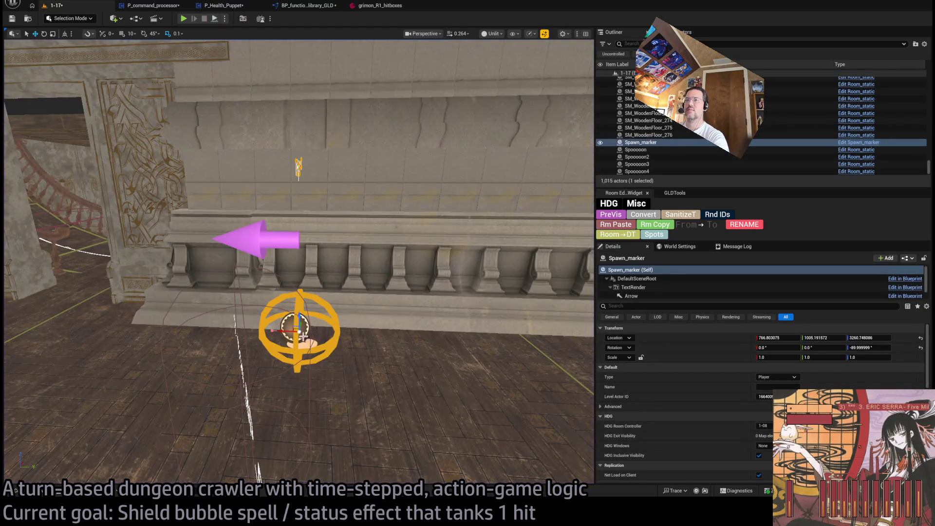
left_click_drag(298, 333, 100, 328)
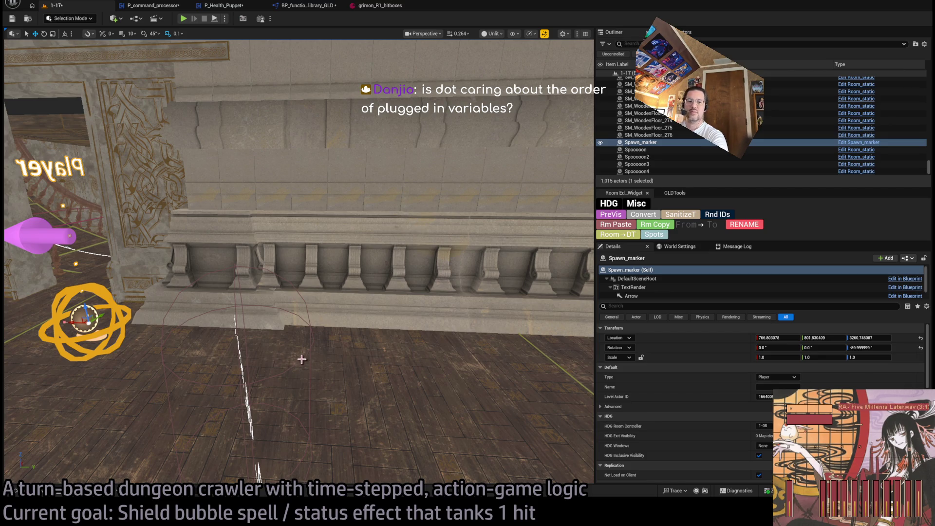
key("ctrl+z")
mouse_move(296, 357)
left_mouse_down()
mouse_move(251, 367)
mouse_move(261, 366)
left_mouse_up()
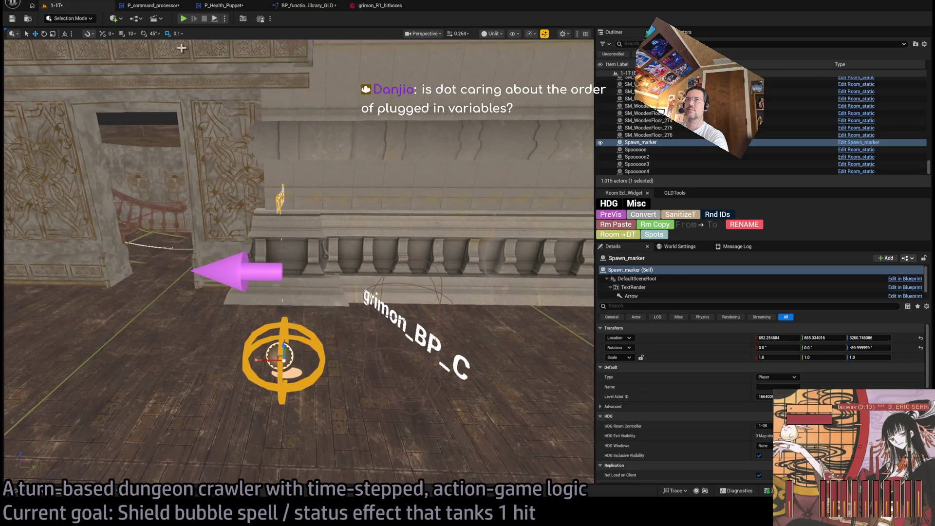
Step: Playtest by attacking and locking on to the cat, play a hold turn, then stop
left_click(183, 19)
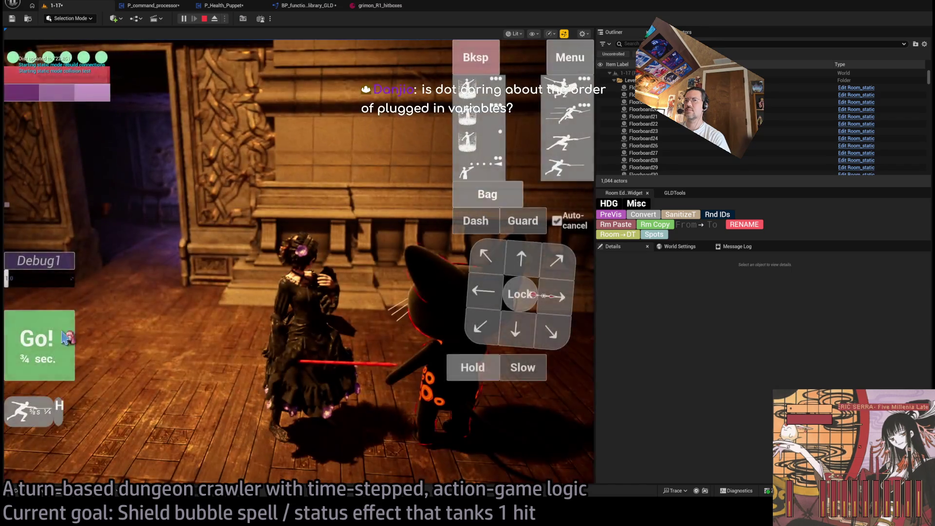
left_click(66, 338)
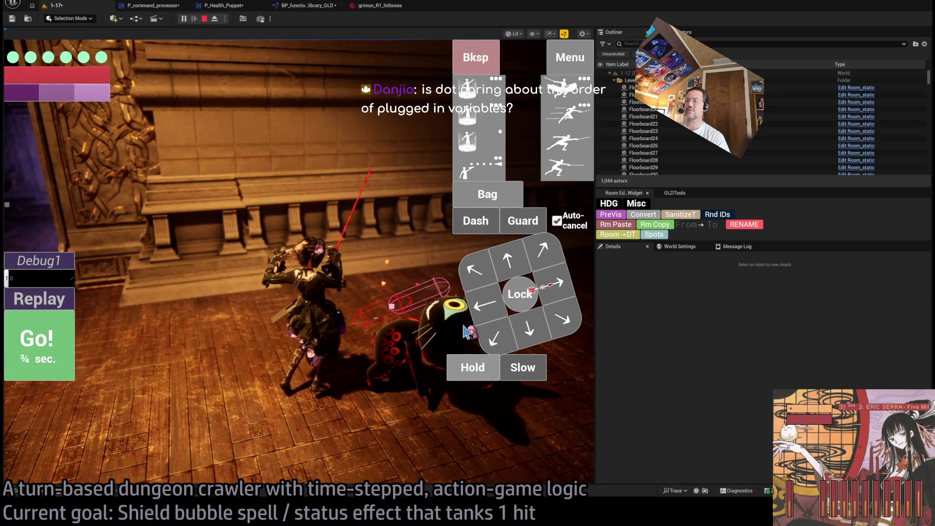
left_click(565, 321)
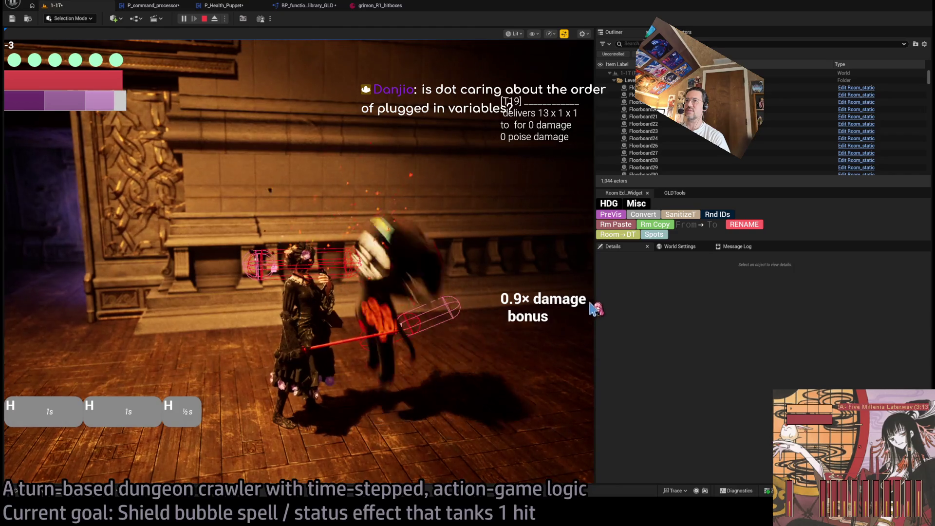
left_click(525, 300)
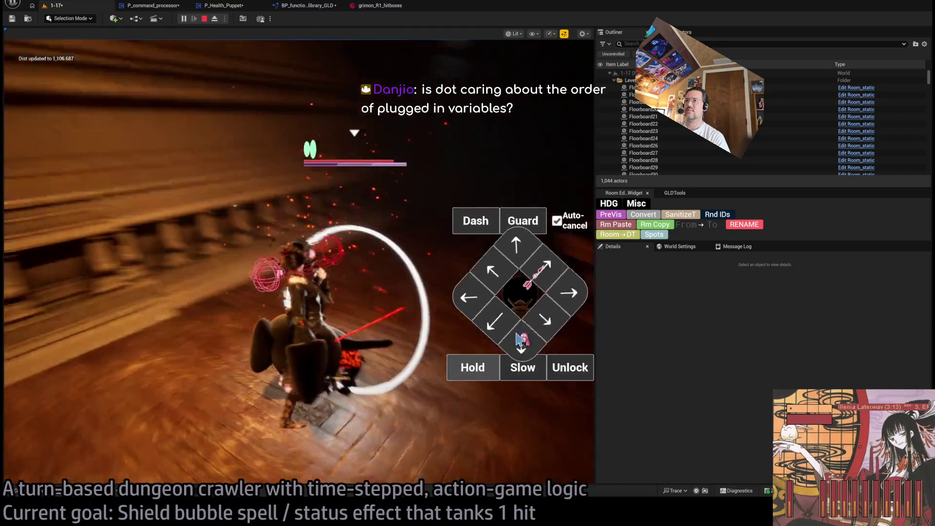
left_click(473, 368)
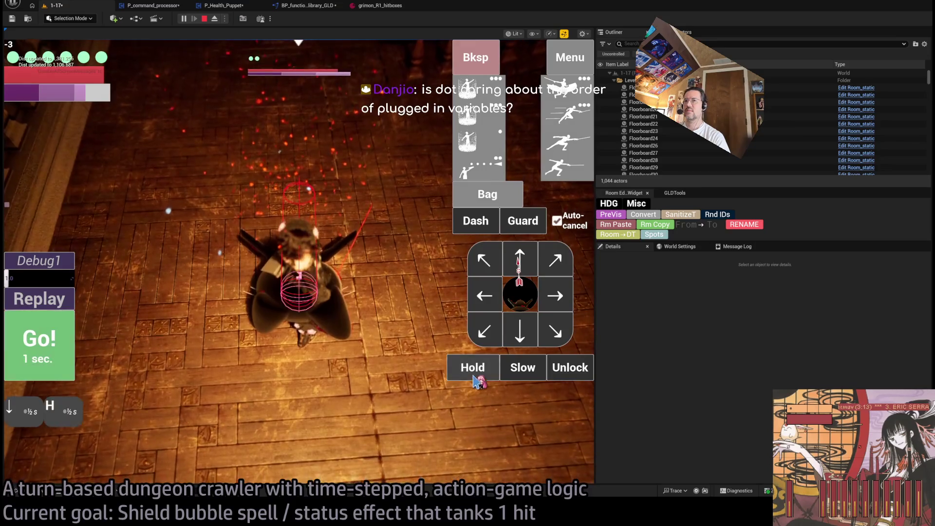
left_click(37, 349)
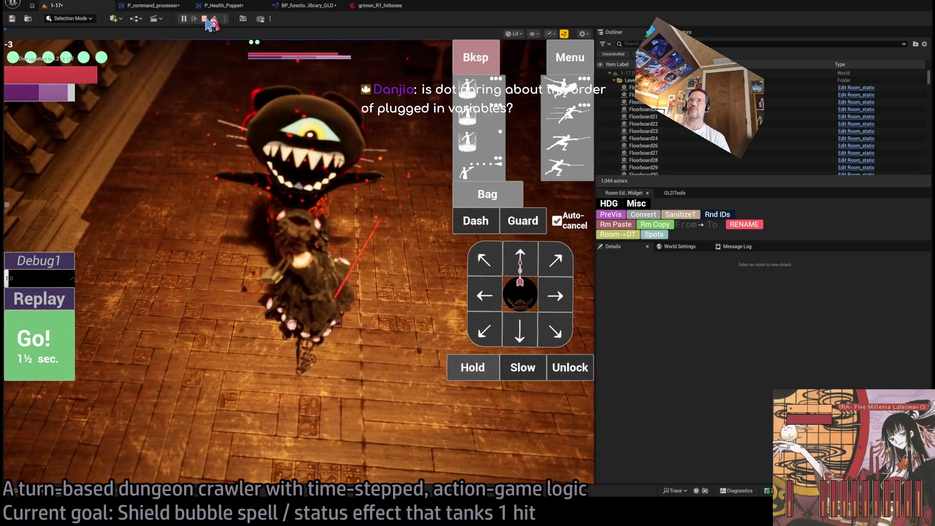
left_click(205, 19)
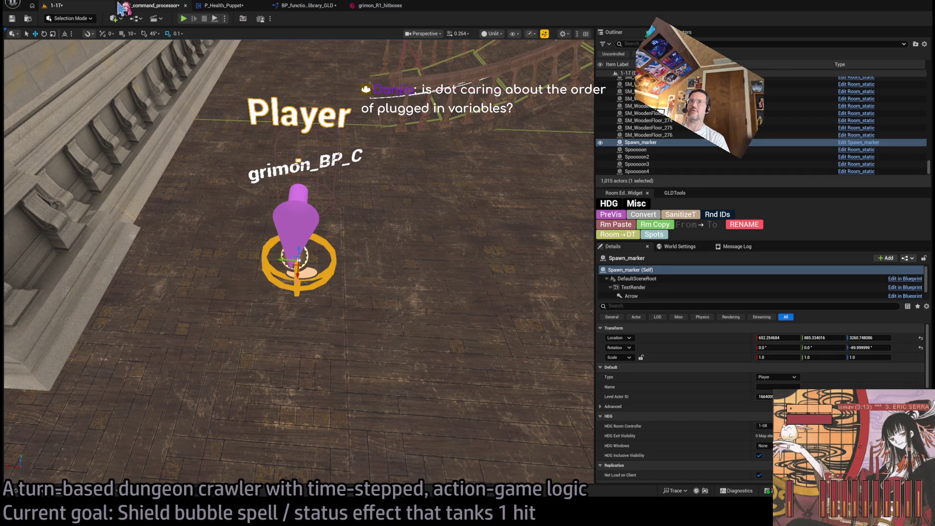
left_click(297, 5)
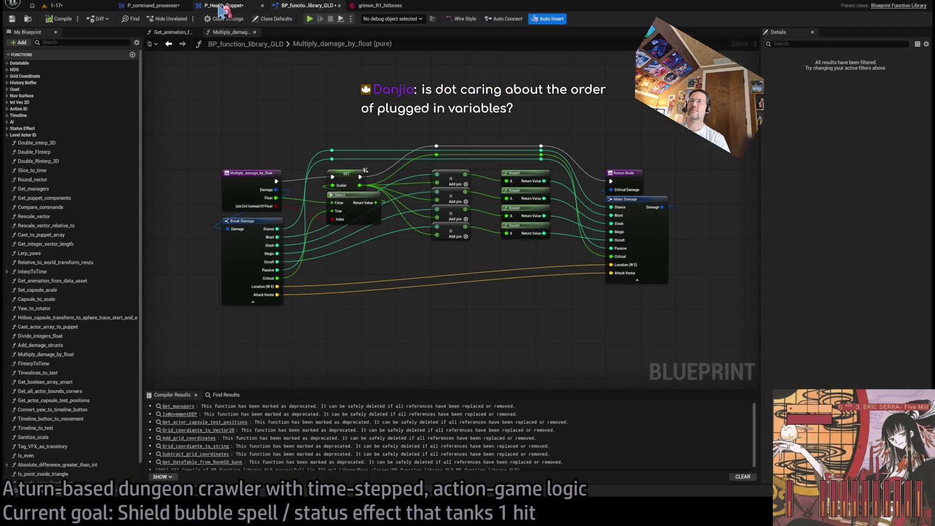
Step: Inspect the Multiply Damage By Float, SET and Return nodes in P_Health_Puppet's TakeDamage graph, then return to Hitbox_substepper
left_click(224, 7)
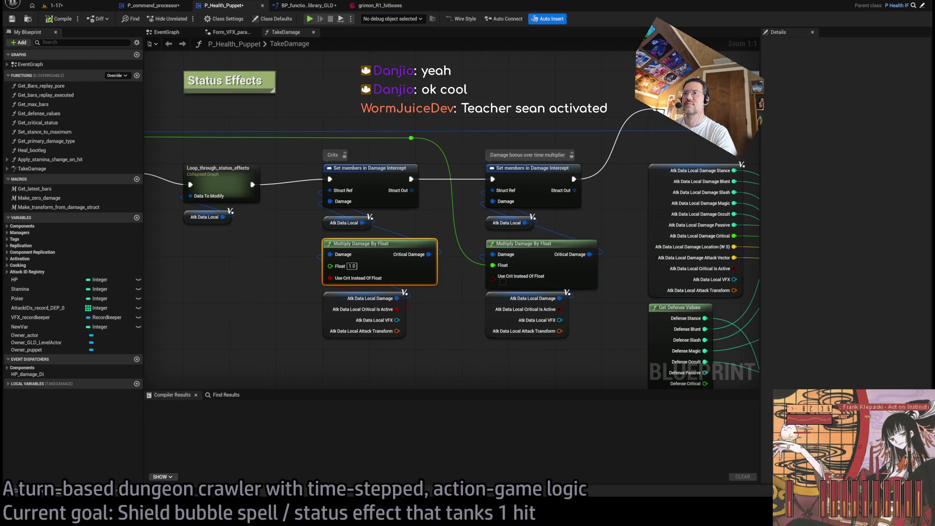
left_click(443, 334)
left_click_drag(443, 335, 407, 318)
left_click_drag(287, 305, 429, 323)
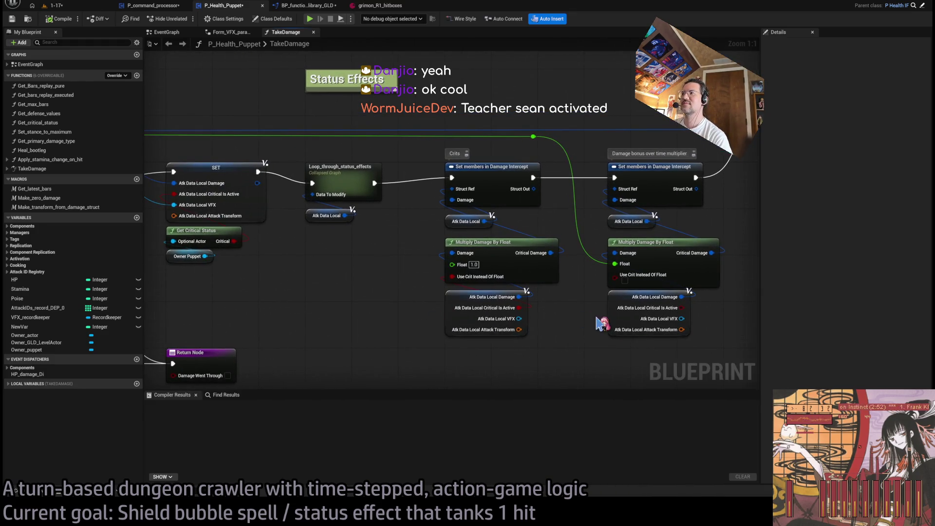
left_click_drag(295, 309, 378, 316)
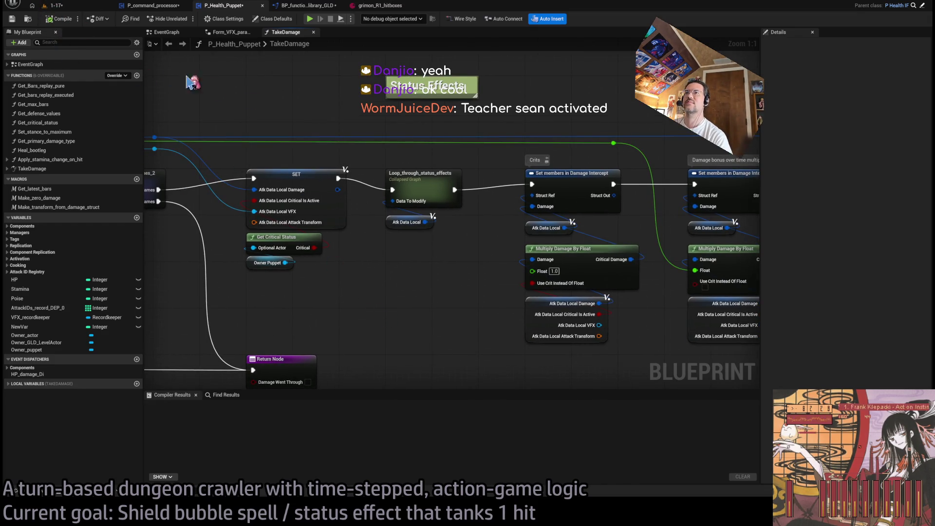
left_click_drag(528, 126, 415, 121)
left_click(152, 5)
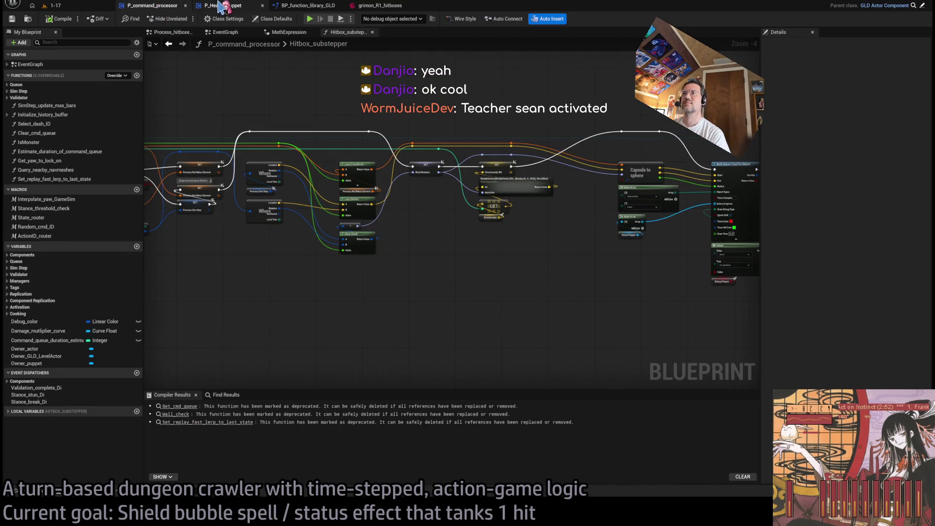
Step: Paste a Dot Product node beside the RotateVector expression and position it, leaving both inputs at 0.0
left_click_drag(492, 171, 548, 184)
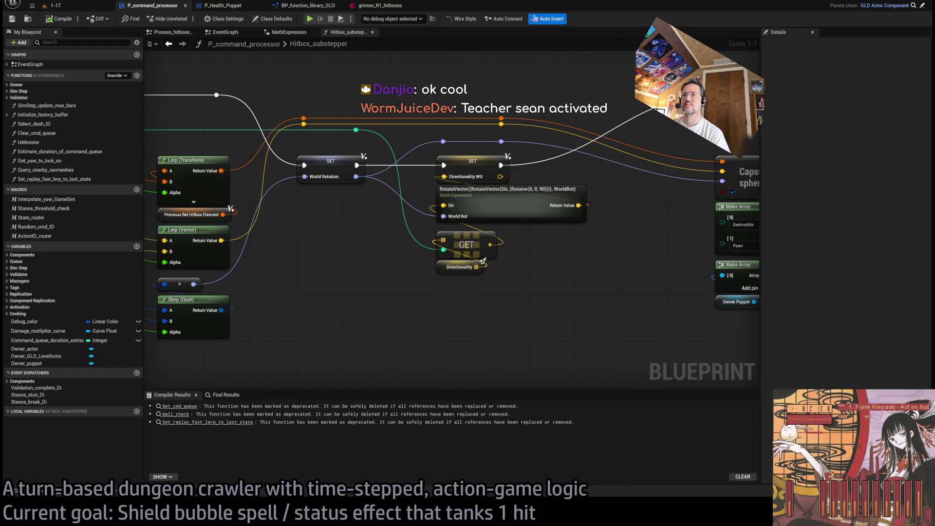
left_click(477, 213)
left_click(528, 322)
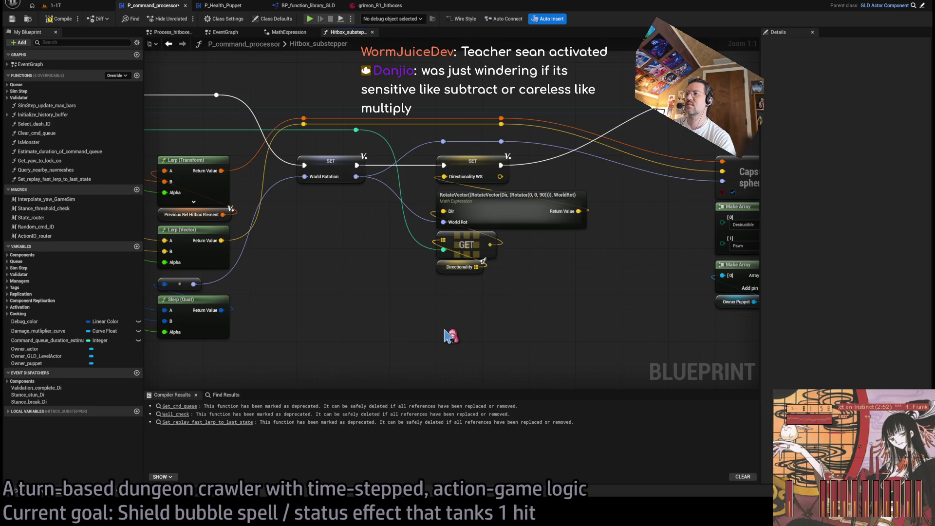
key("ctrl+v")
scroll(439, 332, "up", 5)
scroll(370, 265, "up", 2)
mouse_move(407, 223)
left_mouse_down()
mouse_move(418, 240)
mouse_move(502, 257)
left_mouse_up()
left_click(411, 191)
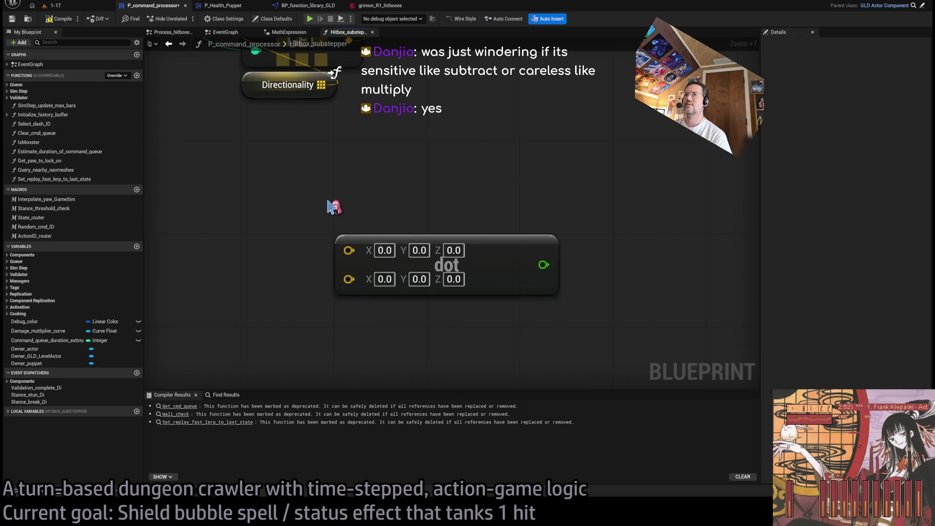
Step: Add a Subtract node below the dot node and wire its output into a new ABS node
mouse_move(467, 278)
left_mouse_down()
mouse_move(429, 152)
mouse_move(466, 202)
left_mouse_up()
left_click(414, 293)
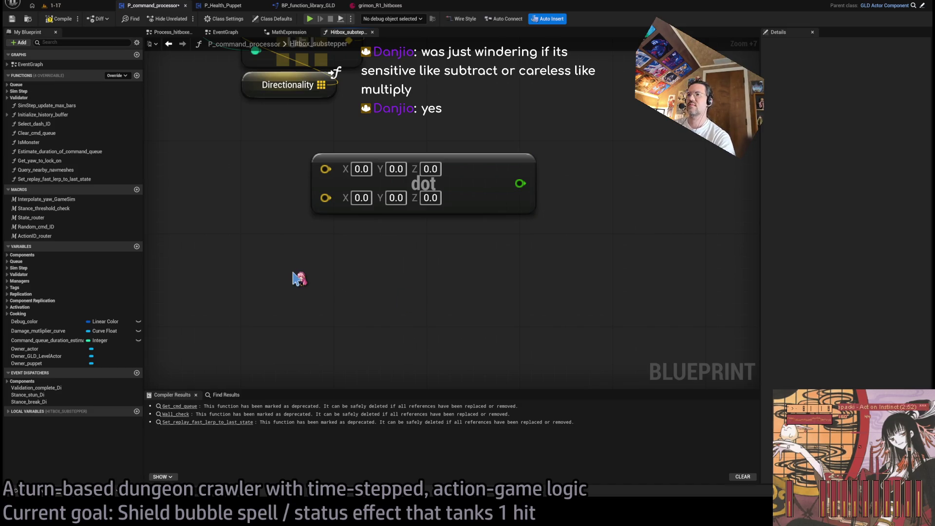
key("ctrl+v")
mouse_move(347, 289)
left_mouse_down()
mouse_move(389, 264)
mouse_move(524, 253)
left_mouse_up()
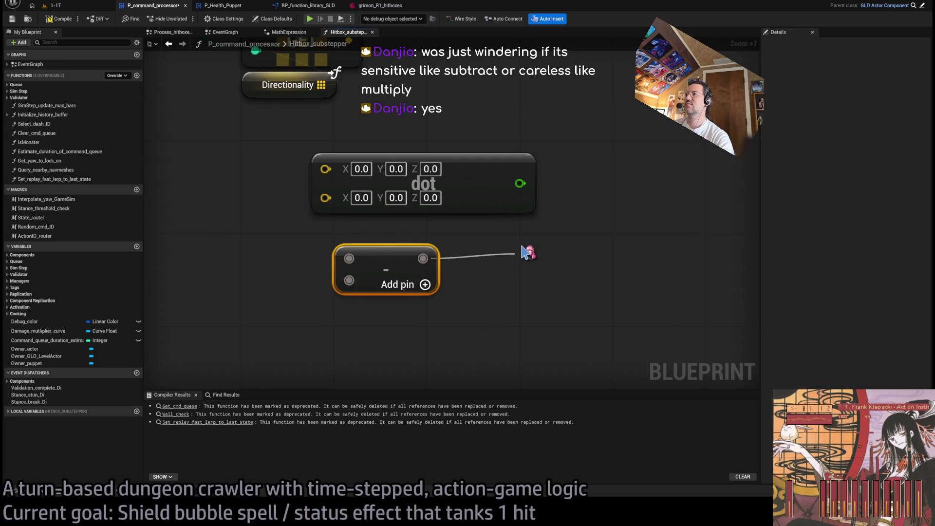
left_click_drag(525, 252, 423, 258)
key("ctrl+v")
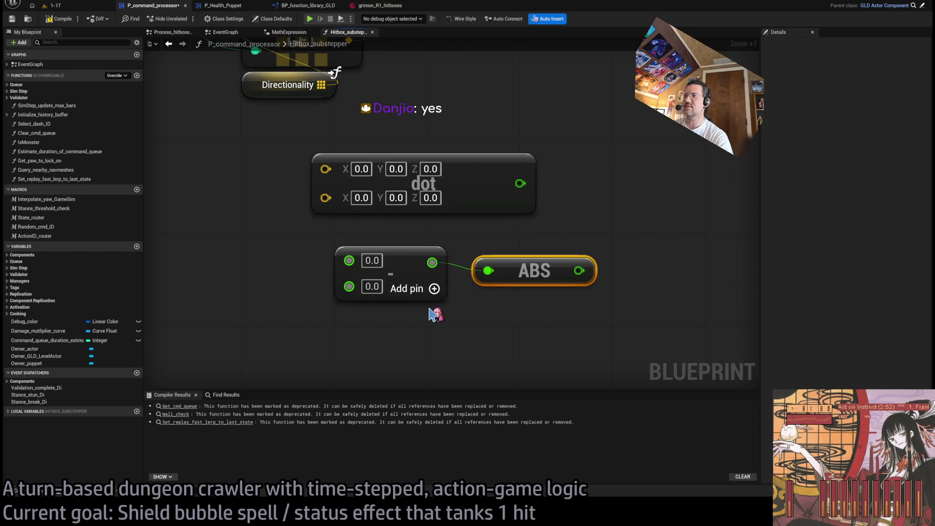
left_click_drag(525, 266, 524, 254)
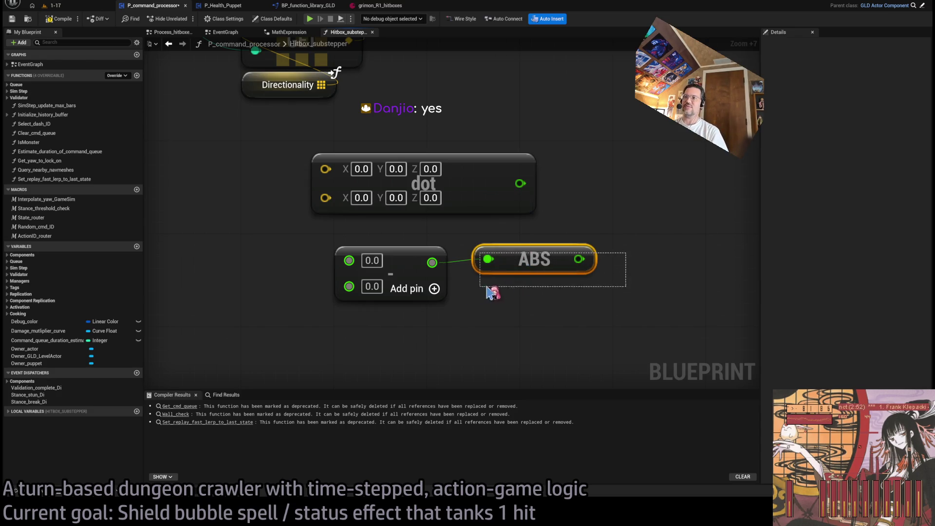
left_click(625, 276)
Step: Reposition the Subtract and ABS pair and extend a wire from the ABS output
left_click_drag(667, 246, 349, 347)
mouse_move(535, 259)
left_mouse_down()
mouse_move(498, 260)
mouse_move(509, 249)
left_mouse_up()
left_click(491, 292)
left_click_drag(269, 223, 432, 330)
mouse_move(615, 304)
left_mouse_down()
mouse_move(490, 253)
mouse_move(437, 217)
left_mouse_up()
mouse_move(555, 248)
left_mouse_down()
mouse_move(720, 244)
mouse_move(628, 199)
mouse_move(555, 248)
mouse_move(652, 207)
left_mouse_up()
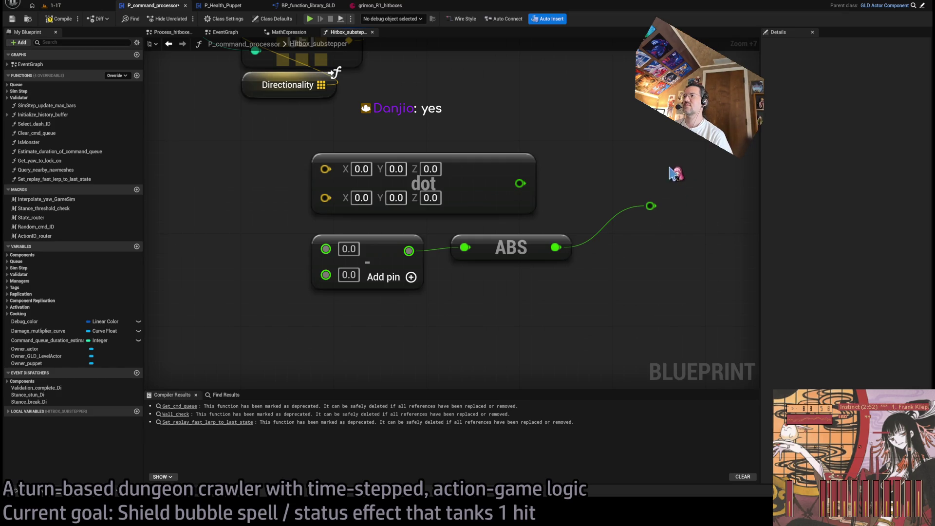
Step: Delete the demo dot, Subtract, ABS and reroute nodes
left_click_drag(704, 139, 277, 330)
scroll(487, 324, "down", 1)
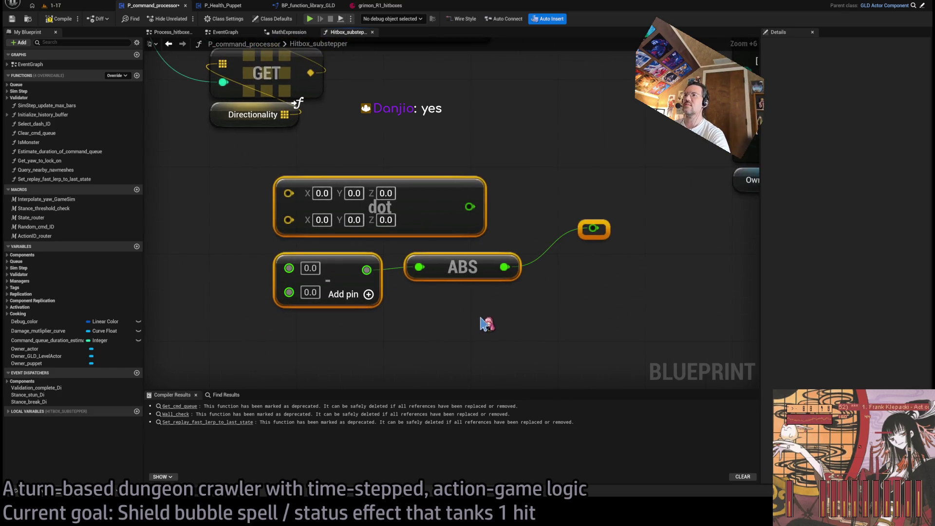
scroll(418, 317, "up", 1)
mouse_move(663, 139)
left_mouse_down()
mouse_move(346, 341)
mouse_move(341, 332)
left_mouse_up()
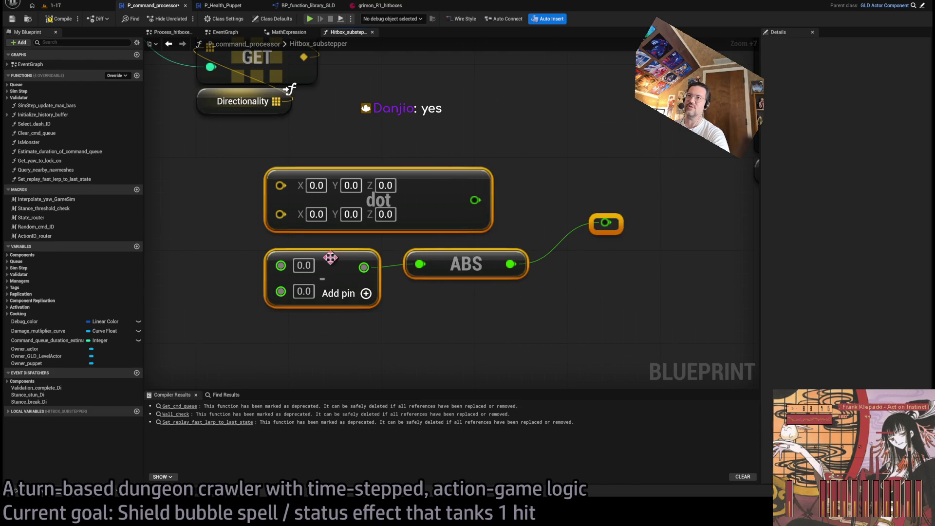
key("Delete")
Step: Add a Cross product node and delete it again
key("ctrl+v")
mouse_move(616, 141)
left_mouse_down()
mouse_move(190, 238)
mouse_move(307, 236)
left_mouse_up()
left_click(483, 242)
left_click_drag(482, 243, 521, 282)
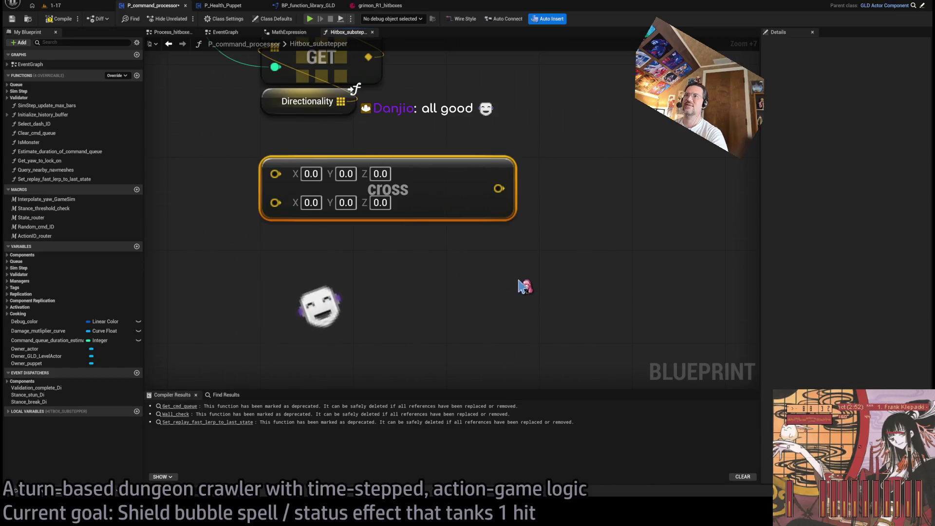
key("Delete")
scroll(411, 217, "down", 5)
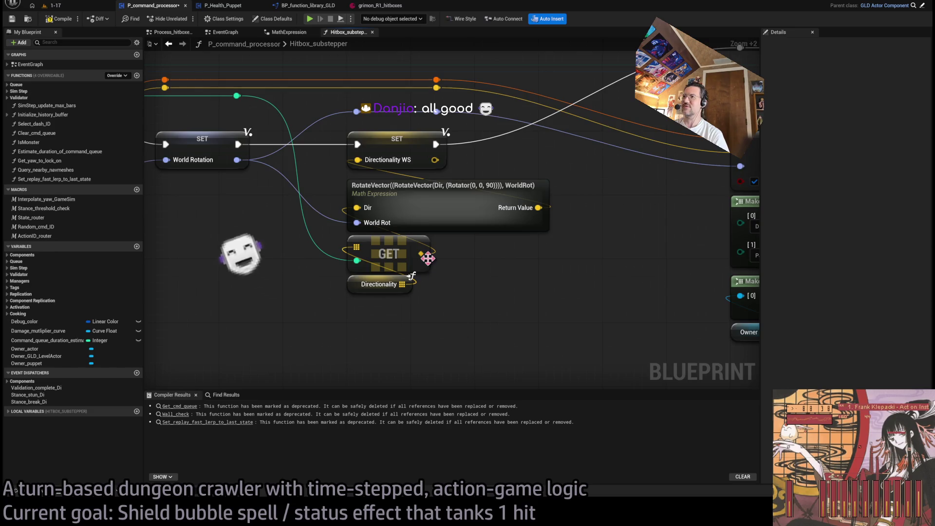
scroll(429, 254, "down", 2)
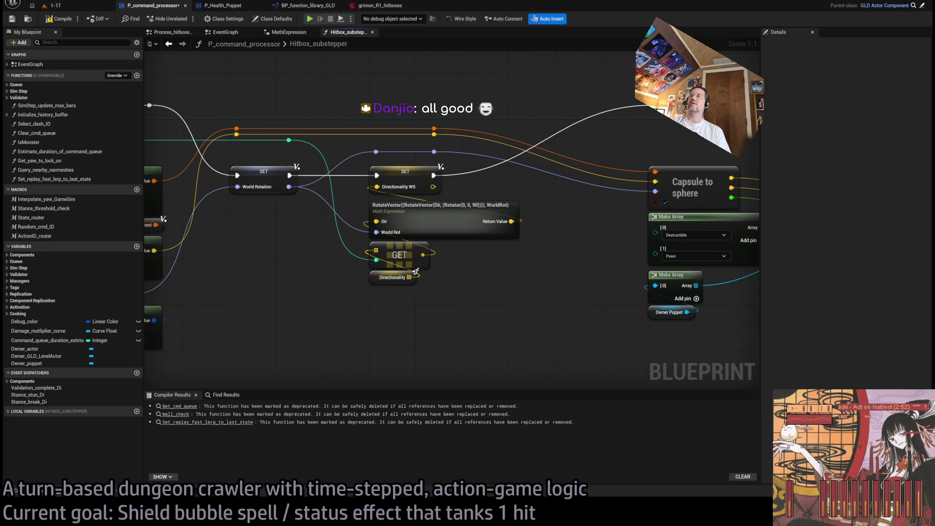
scroll(265, 267, "down", 1)
left_click_drag(265, 267, 537, 259)
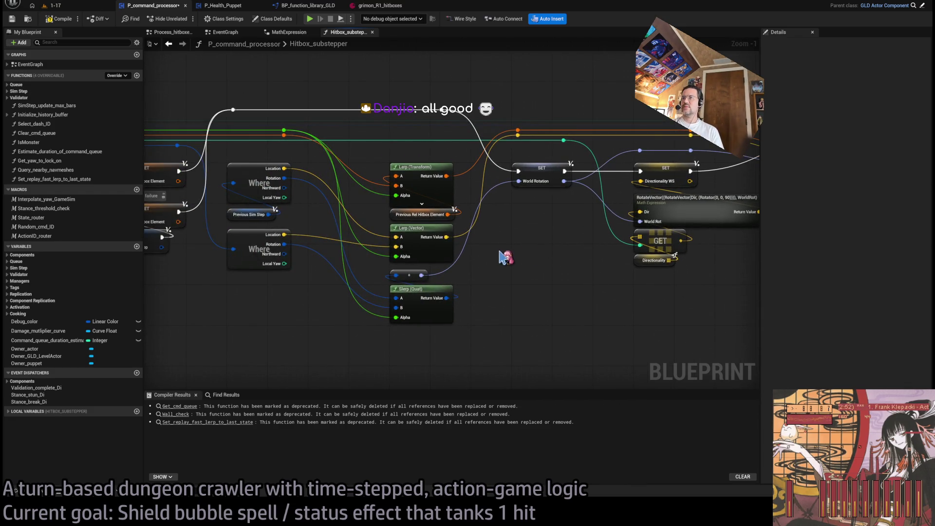
left_click_drag(551, 253, 319, 270)
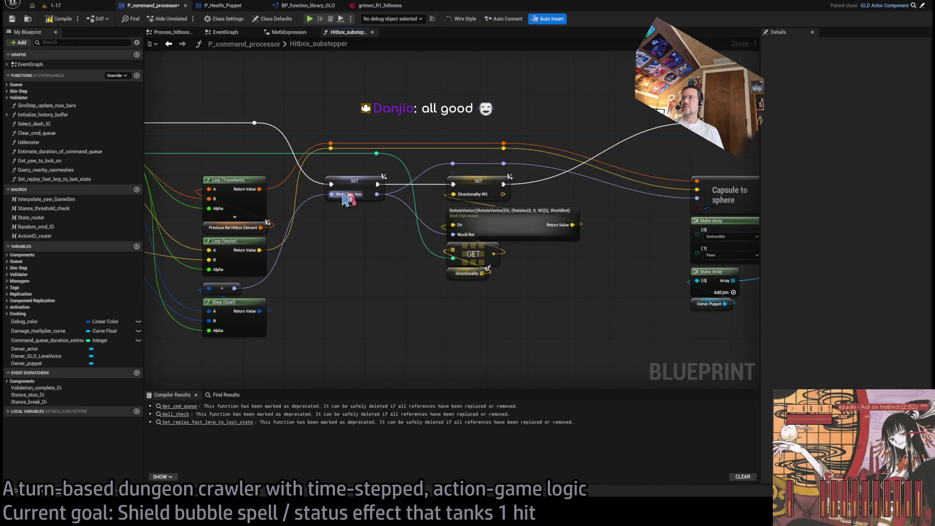
left_click_drag(277, 301, 465, 258)
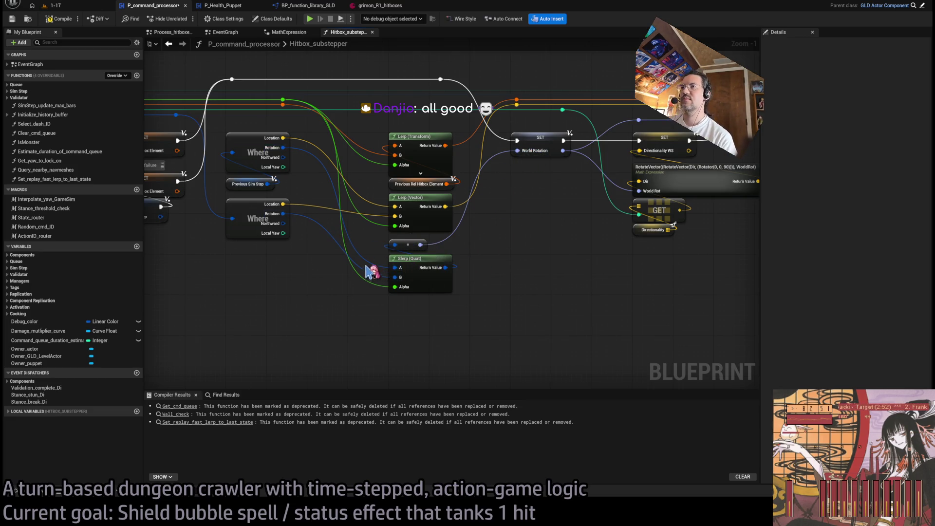
left_click_drag(330, 292, 437, 317)
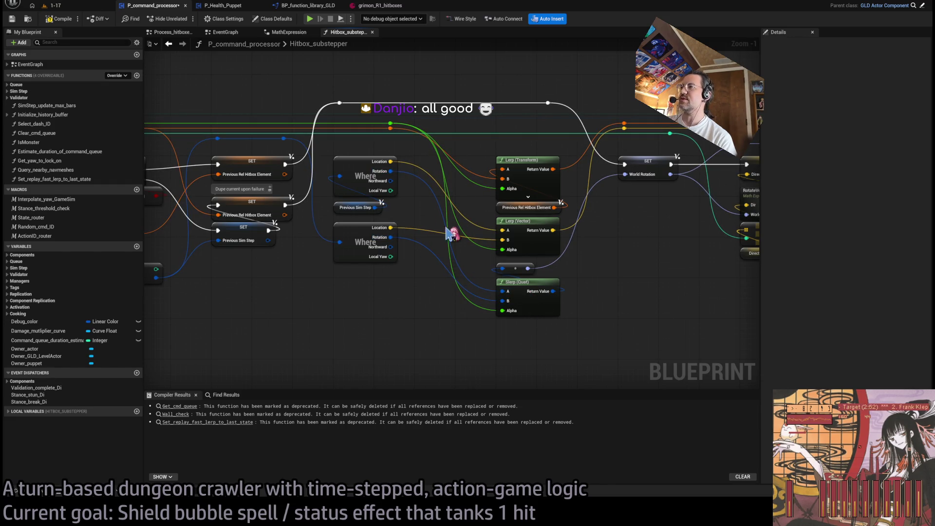
left_click_drag(504, 307, 446, 233)
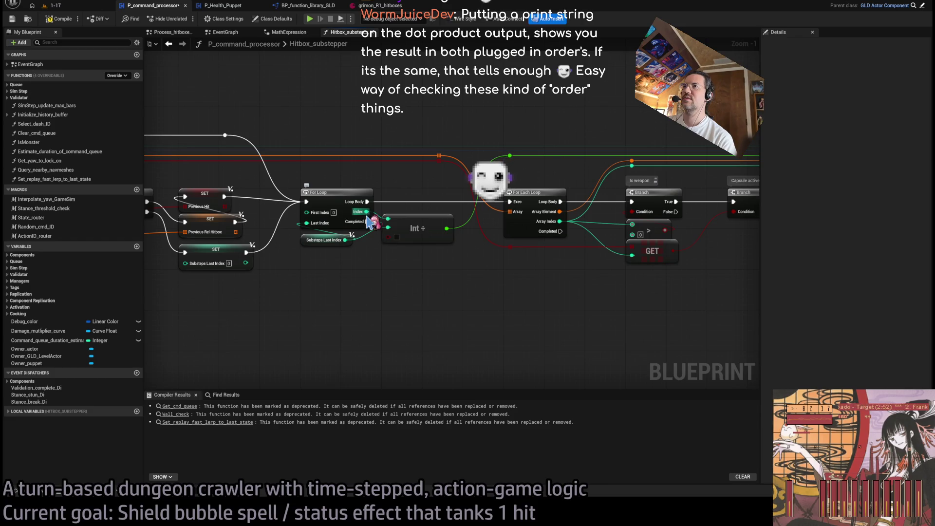
Step: Review the Lerp, Slerp (Quat) and Capsule to sphere nodes, then open the grimon_R1_hitboxes asset
mouse_move(490, 245)
left_mouse_down()
mouse_move(66, 155)
mouse_move(202, 271)
left_mouse_up()
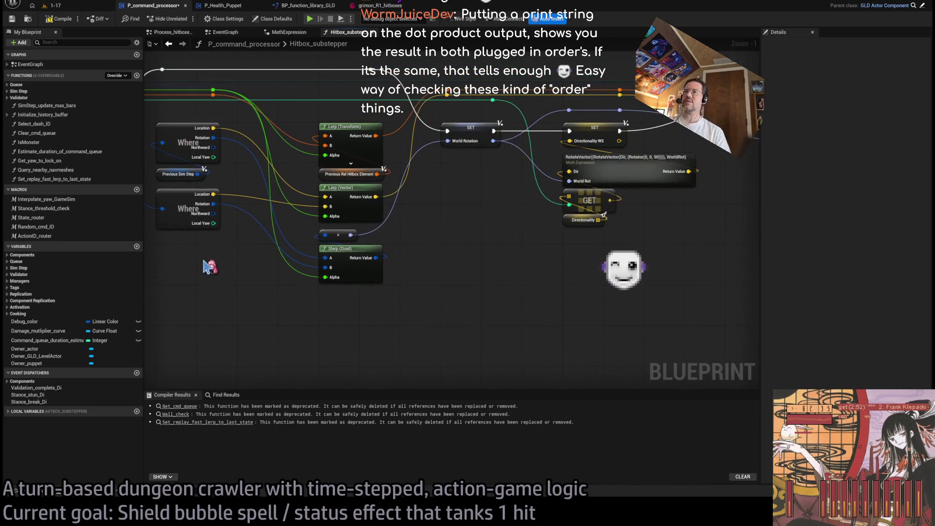
left_click_drag(399, 279, 275, 294)
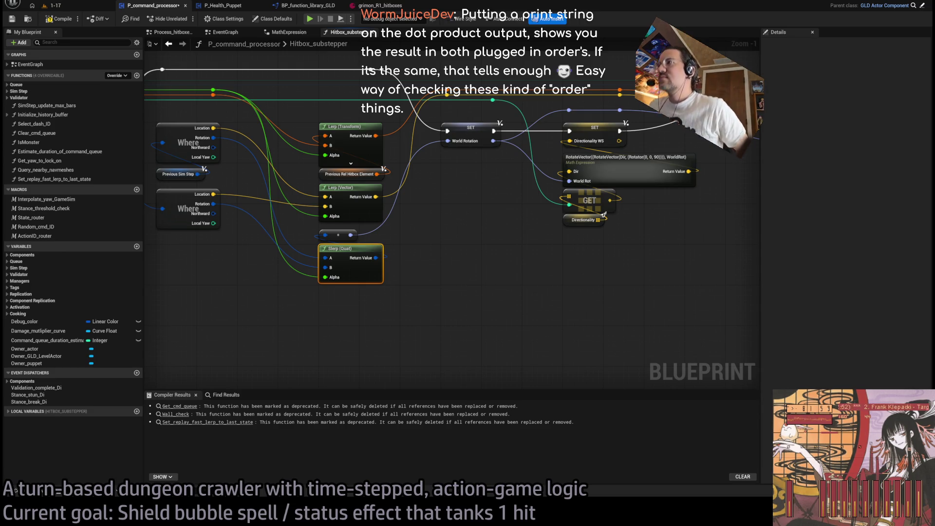
mouse_move(678, 252)
left_mouse_down()
mouse_move(458, 292)
mouse_move(548, 262)
left_mouse_up()
left_click_drag(452, 265, 498, 250)
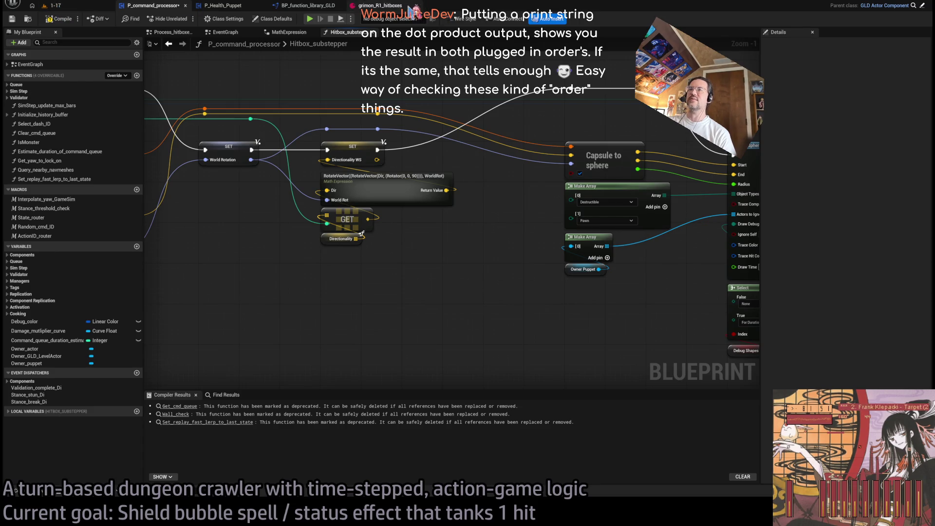
left_click(387, 6)
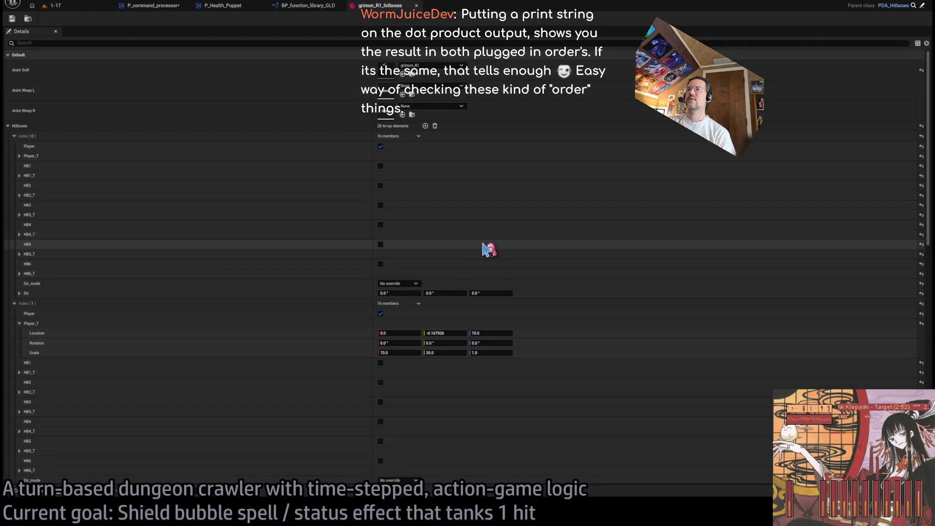
Step: Collapse the expanded Hitboxes entries in the grimon_R1_hitboxes Details panel
scroll(418, 294, "down", 2)
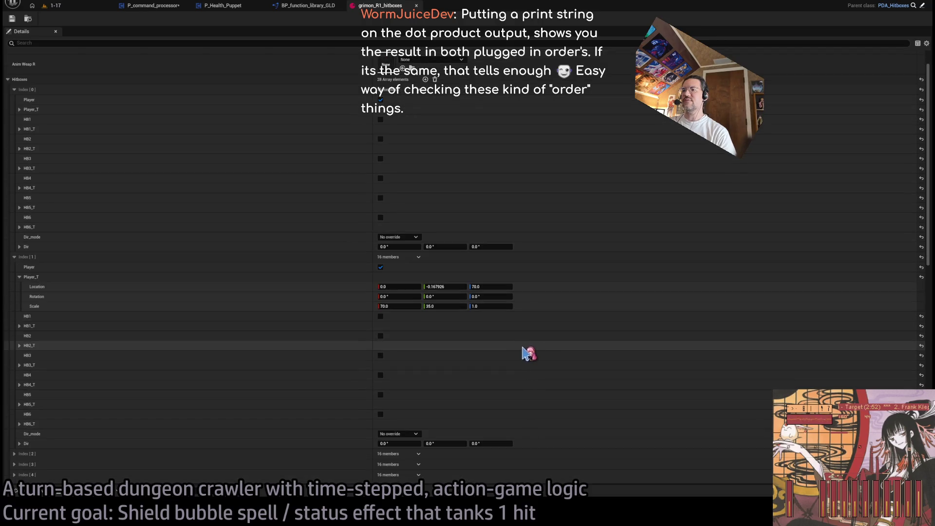
left_click(15, 90)
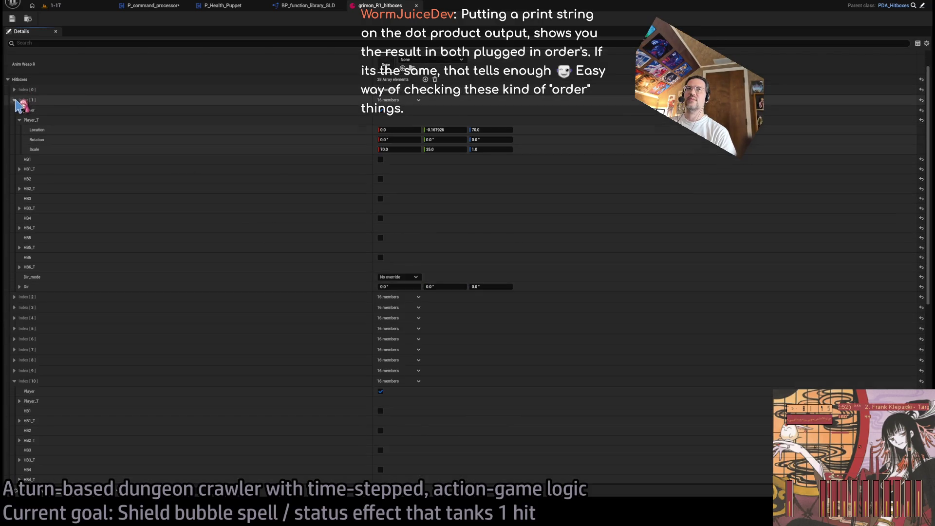
left_click(14, 101)
left_click(16, 200)
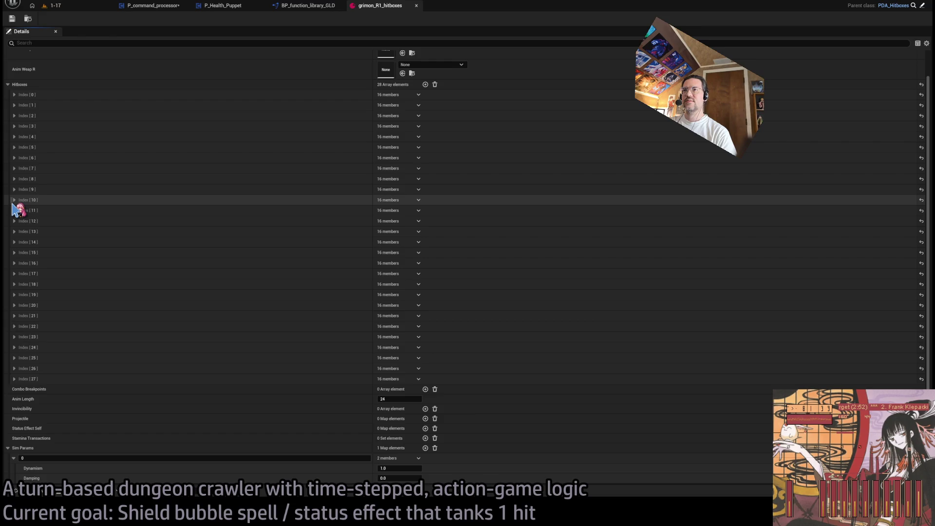
Step: Expand and collapse Hitboxes entries 10 through 14 in turn, then return to the level viewport
left_click(14, 200)
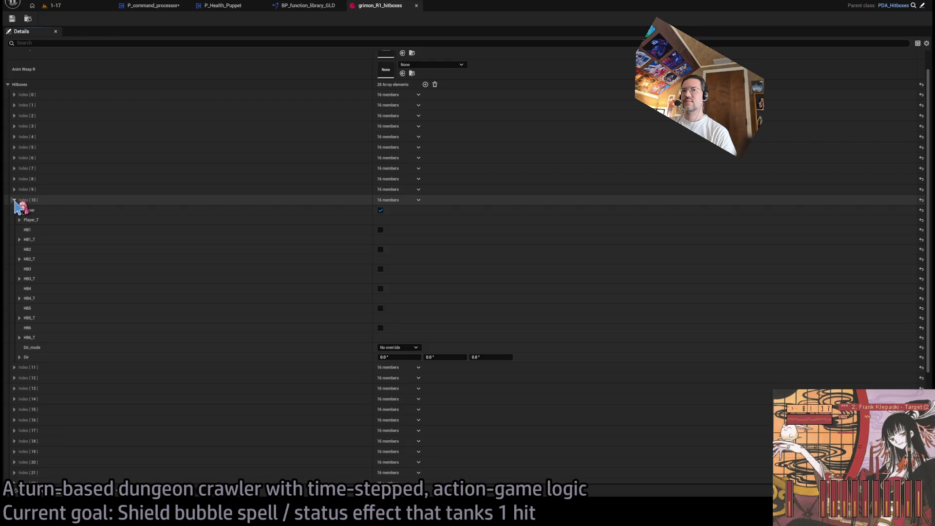
left_click(14, 201)
left_click(14, 211)
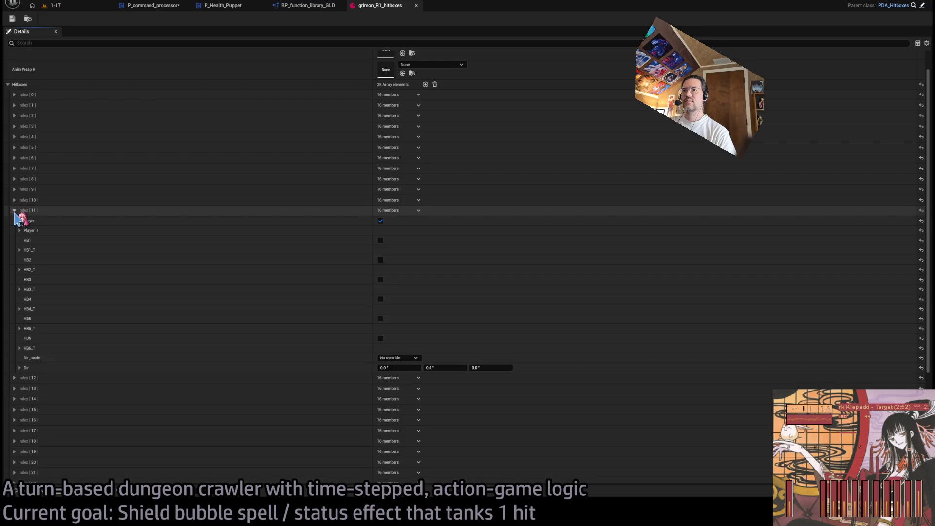
left_click(14, 211)
left_click(14, 221)
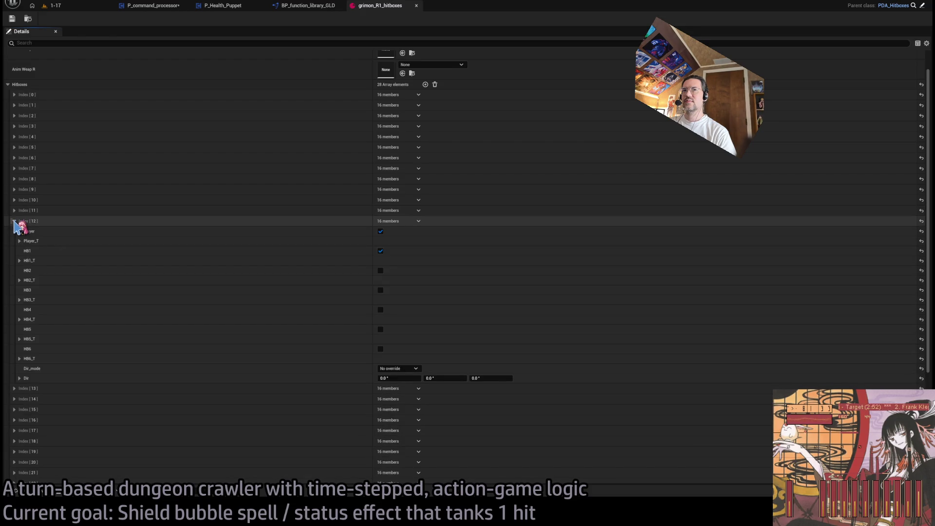
left_click(14, 222)
left_click(14, 232)
left_click(14, 232)
left_click(14, 242)
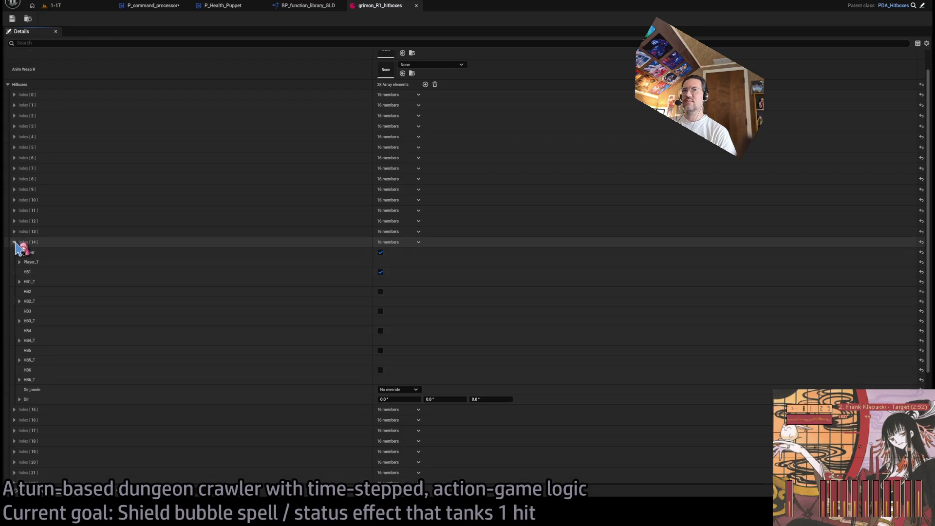
left_click(15, 243)
left_click(15, 232)
left_click(15, 232)
left_click(15, 211)
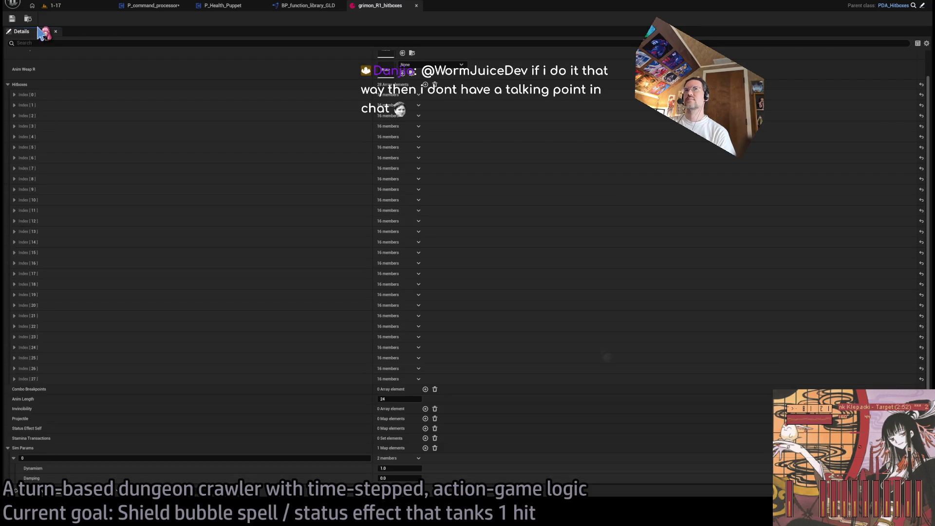
left_click(48, 5)
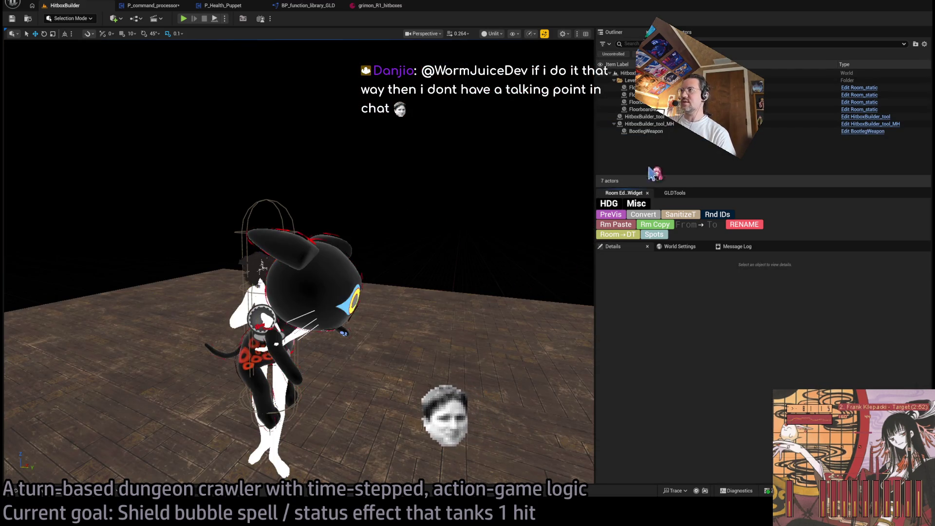
Step: Hide the white MH character, select HitboxBuilder_tool and drag its TS value to advance cat frames
left_click(600, 124)
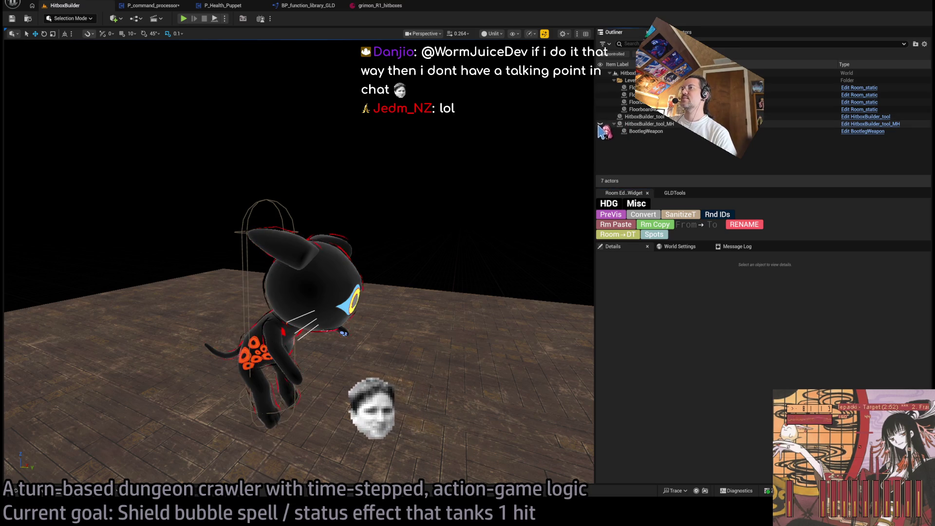
left_click(643, 116)
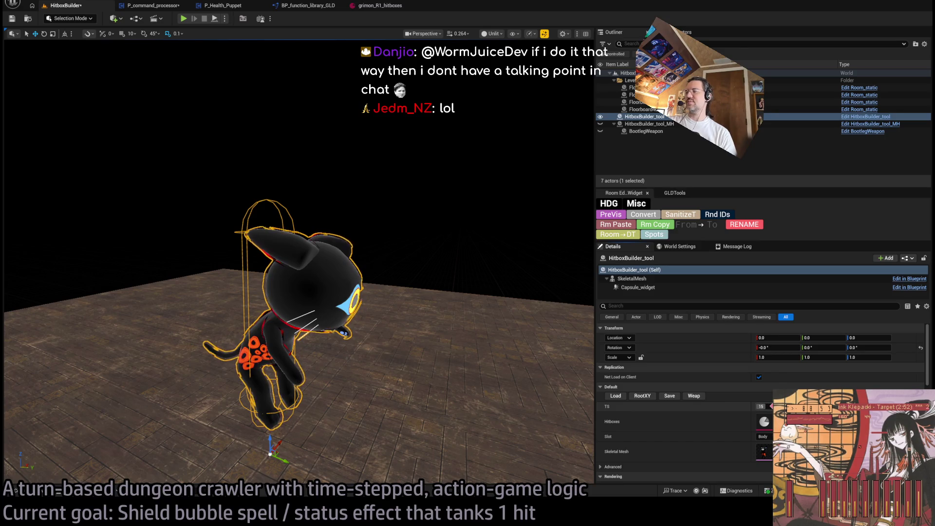
mouse_move(766, 404)
left_mouse_down()
mouse_move(775, 403)
mouse_move(760, 404)
left_mouse_up()
Step: Hide HitboxBuilder_tool, show HitboxBuilder_tool_MH instead, and select it
left_click(601, 117)
left_click(600, 123)
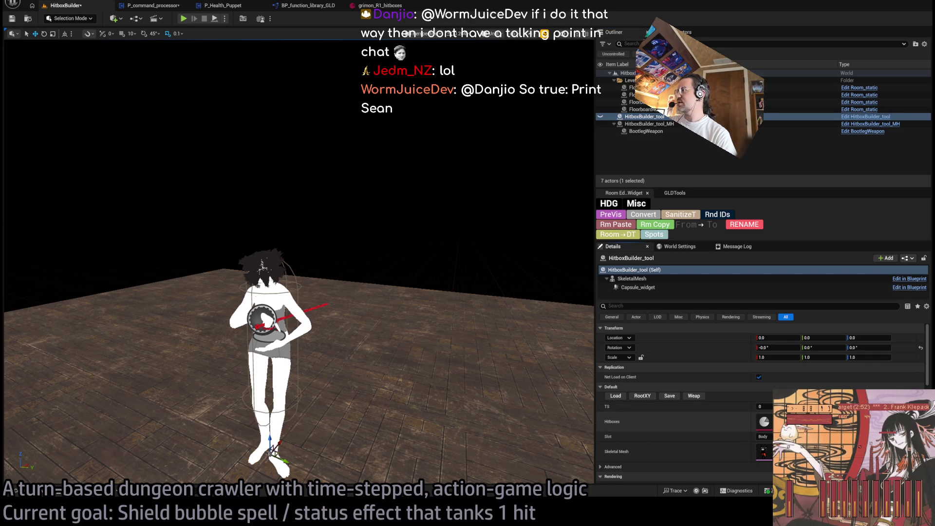
left_click(671, 125)
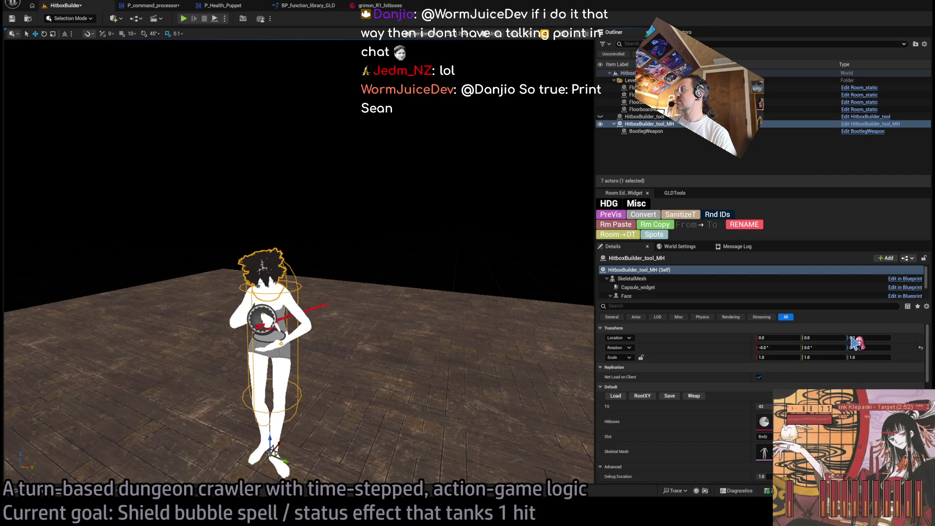
Step: Drag HitboxBuilder_tool_MH's TS value to step the humanoid hitbox preview to timestep 16
left_click_drag(762, 406, 750, 406)
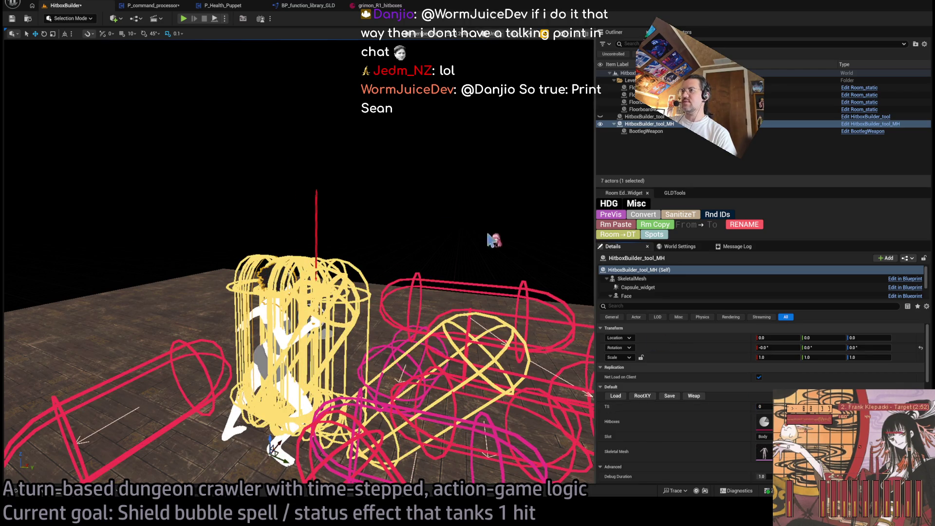
left_click_drag(765, 407, 784, 406)
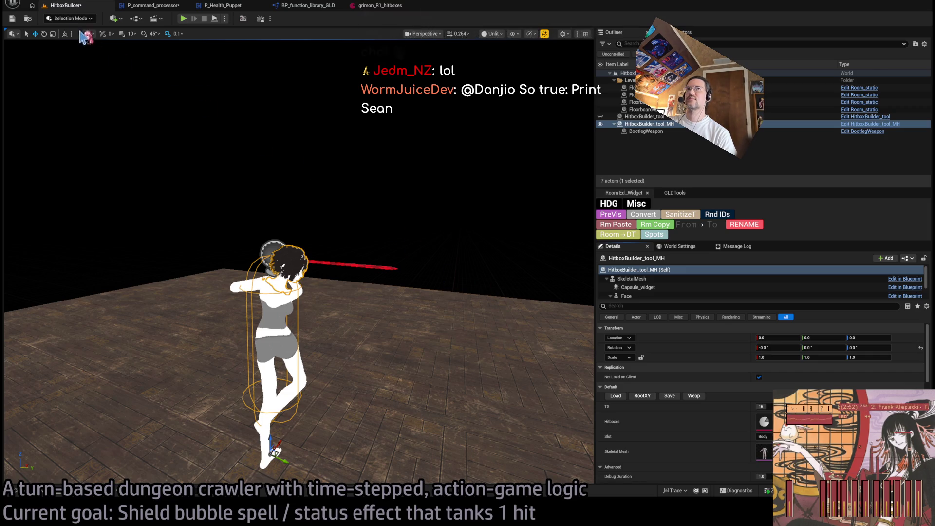
key("ctrl+s")
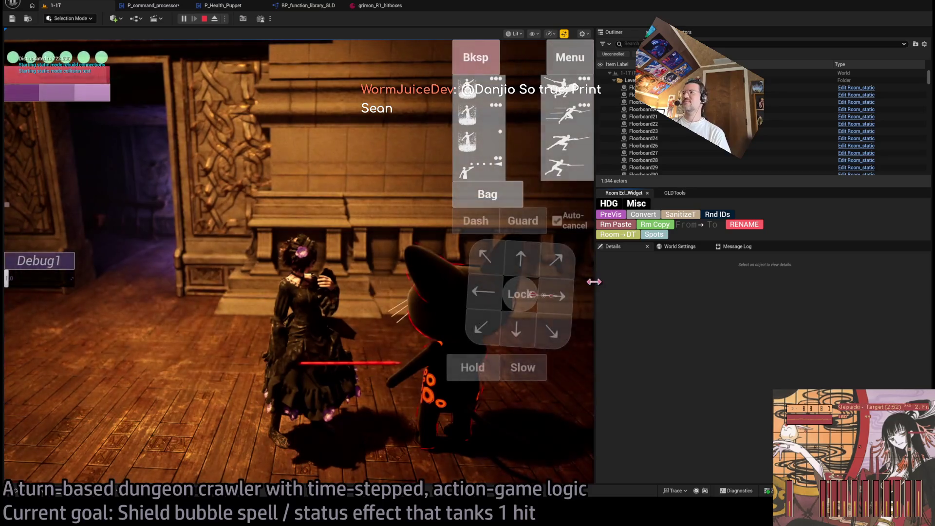
Step: Test lock-on against the cat, stop, check grimon_BP30's debug flags, then start Play in Editor again
left_click_drag(593, 277, 760, 293)
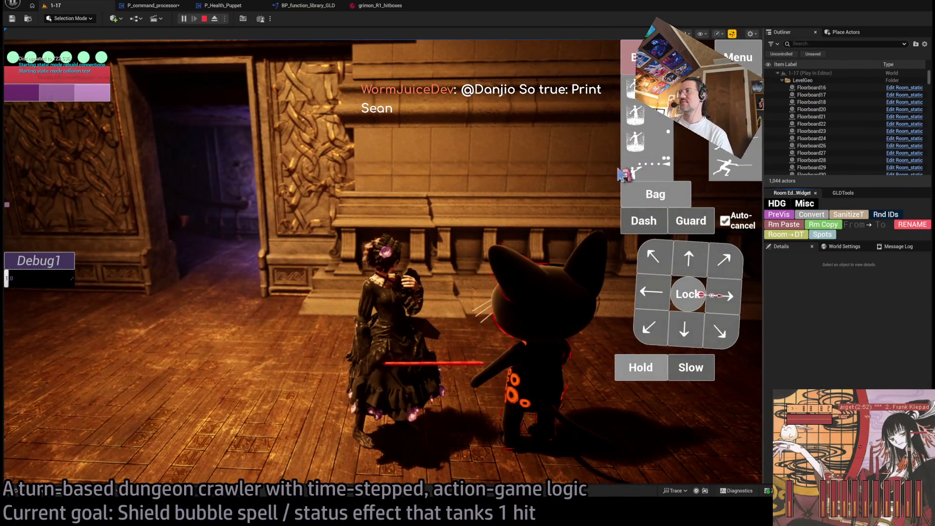
left_click(691, 296)
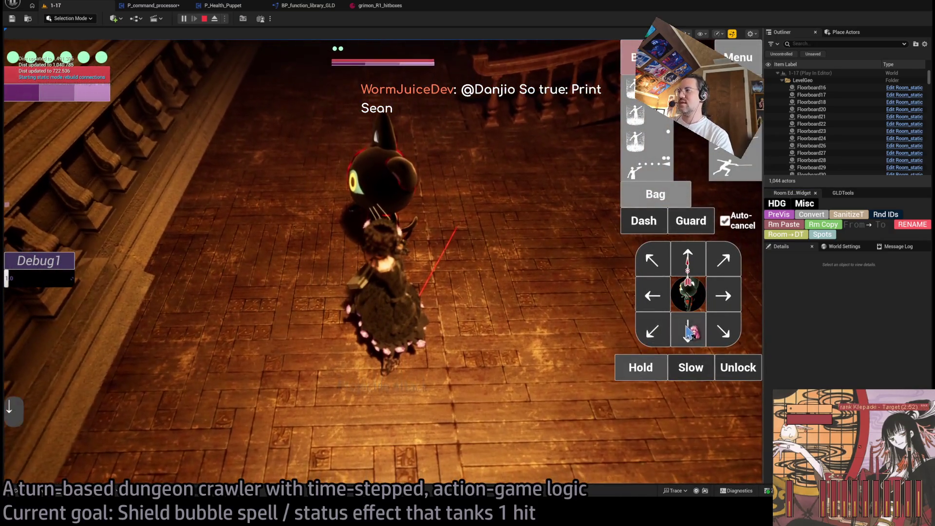
key("Escape")
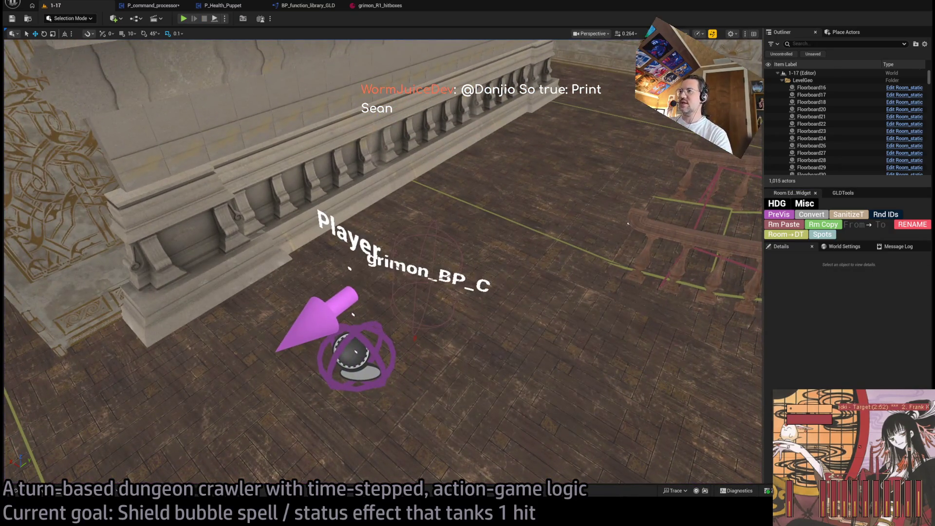
left_click(445, 274)
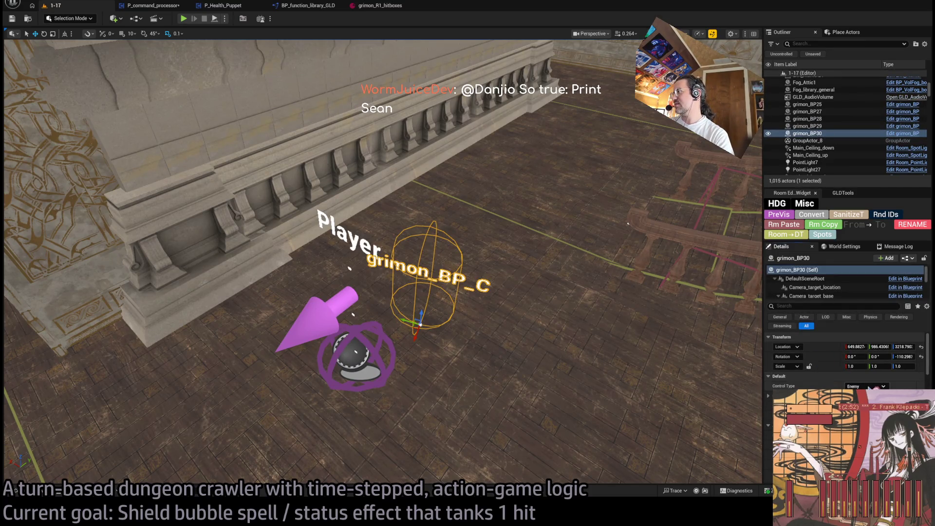
scroll(848, 361, "down", 5)
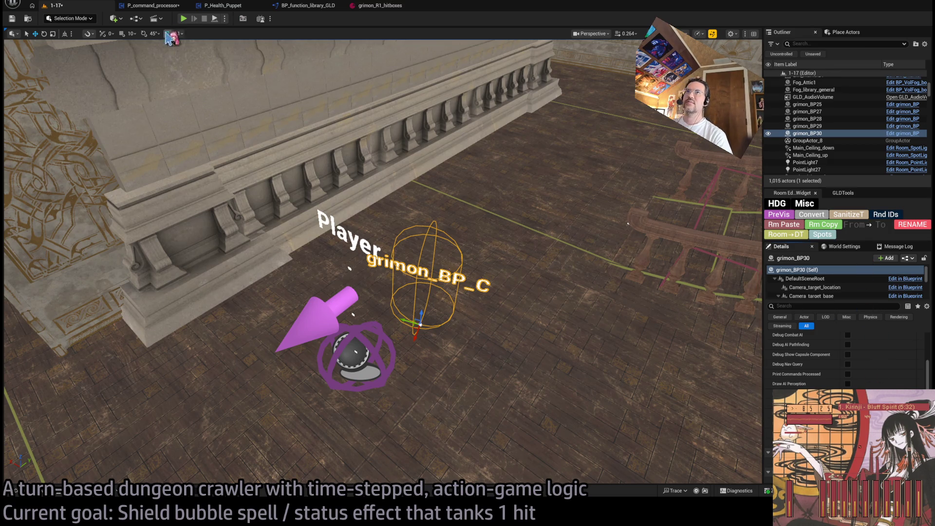
left_click(183, 19)
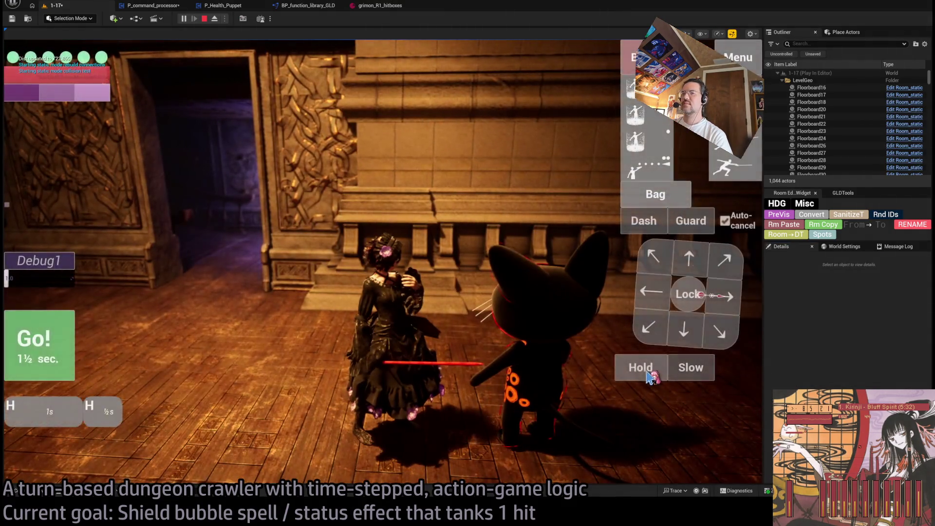
Step: Queue two hold actions and execute the turn, showing 0.8× to 1.1× damage bonuses, then stop playtesting
left_click(649, 374)
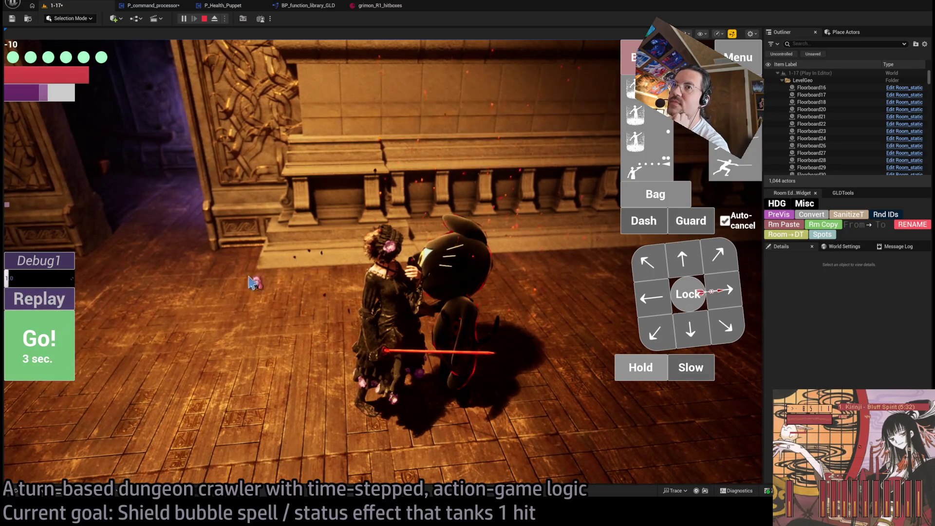
left_click(642, 366)
left_click(642, 366)
key("space")
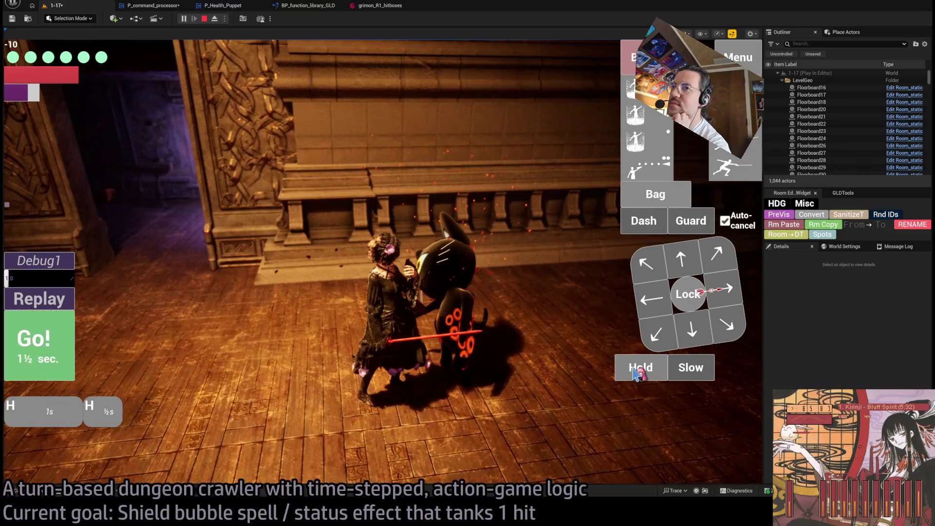
left_click(68, 334)
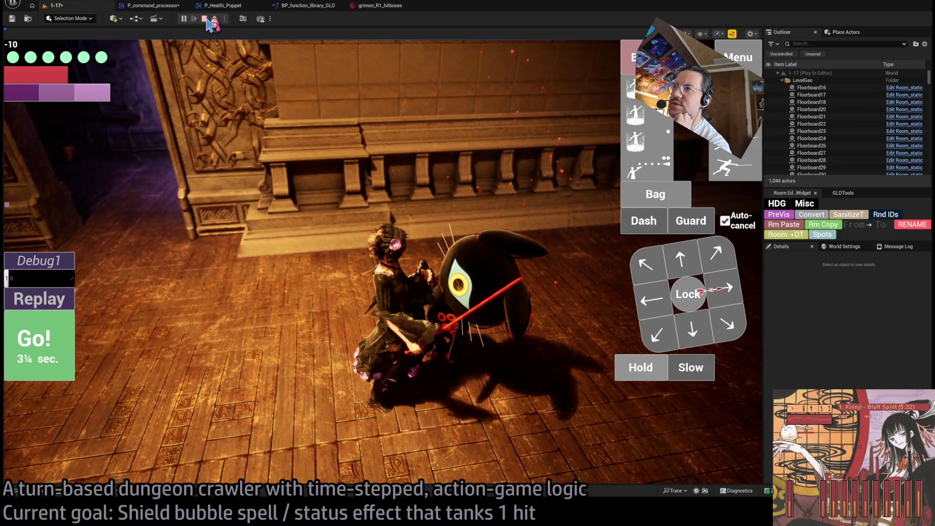
left_click(209, 22)
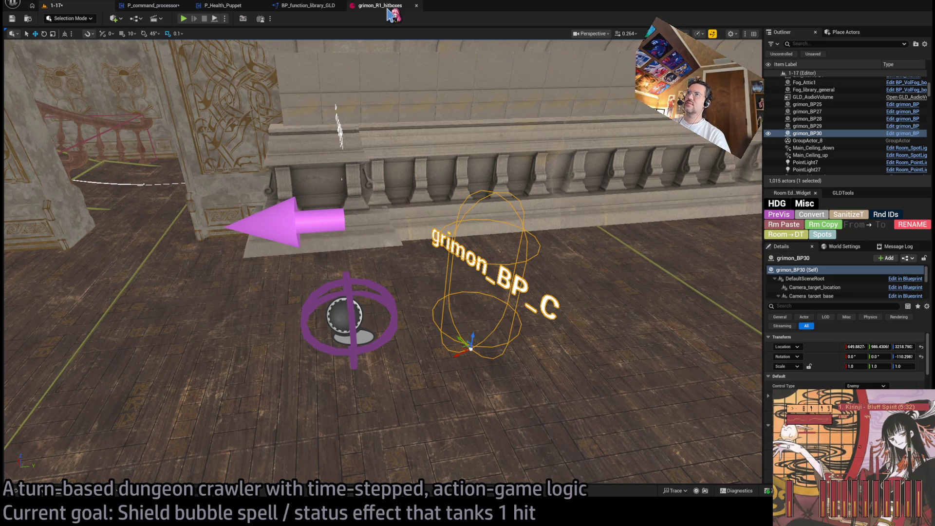
Step: Glance at the hitbox data and P_Health_Puppet's TakeDamage graph before switching to P_command_processor's Hitbox_substepper
left_click(383, 5)
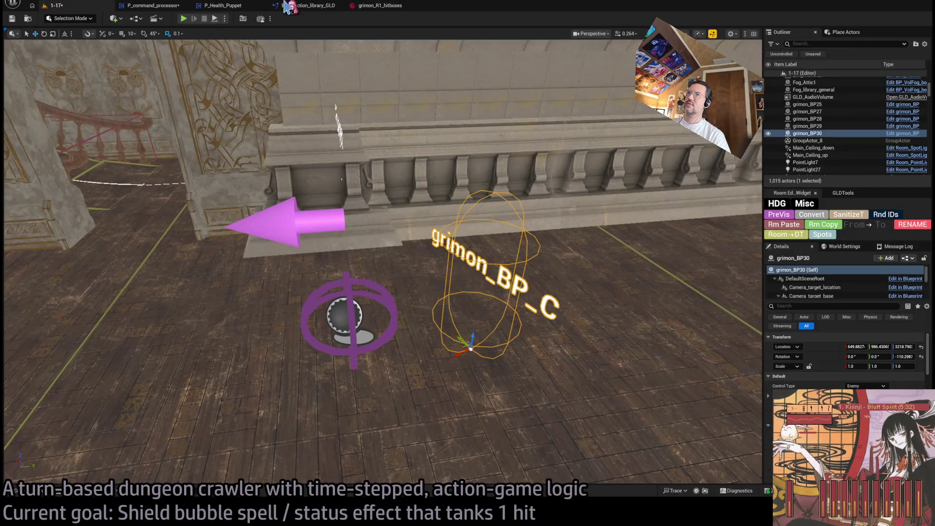
left_click(291, 6)
left_click(223, 6)
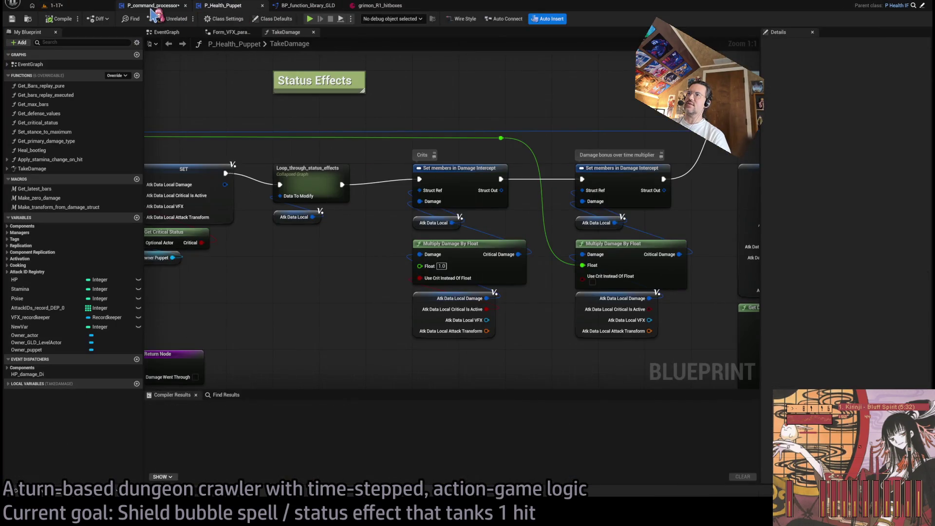
left_click(152, 7)
left_click(232, 6)
scroll(450, 199, "down", 5)
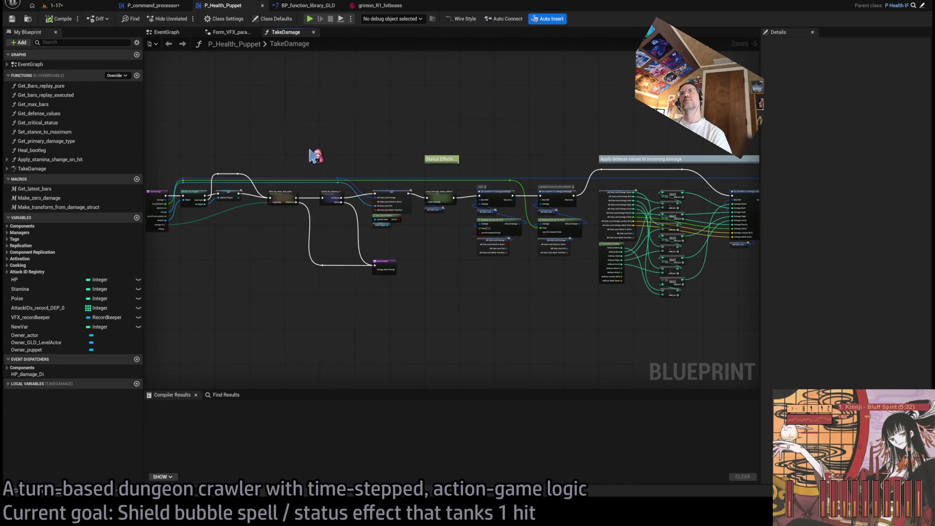
scroll(428, 194, "down", 3)
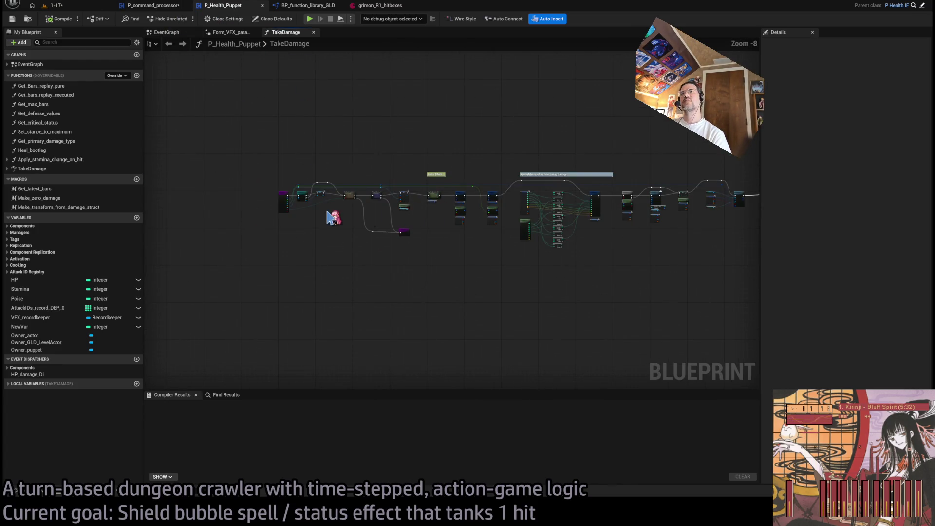
scroll(333, 218, "up", 6)
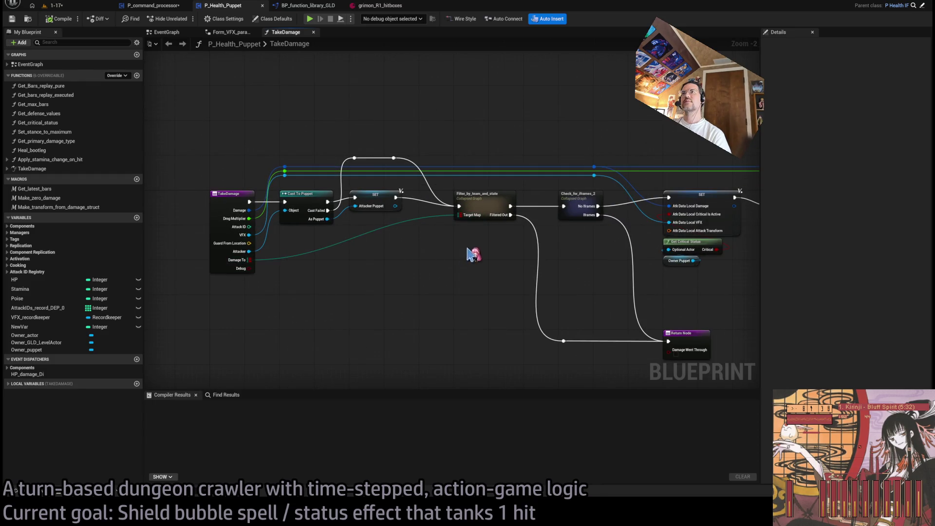
left_click(153, 6)
scroll(562, 245, "up", 1)
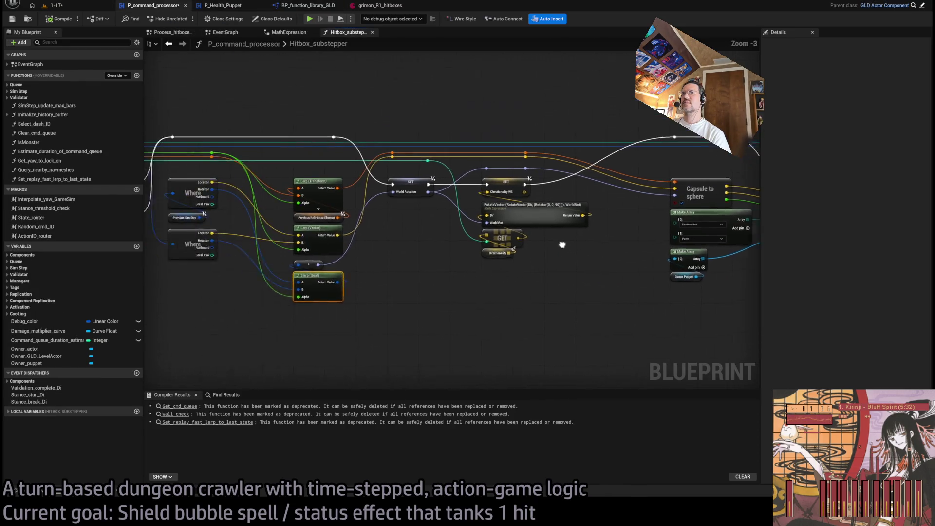
Step: Pan the graph past the Lerp, Slerp, RotateVector and Directionality nodes along the wires
left_click_drag(563, 244, 516, 266)
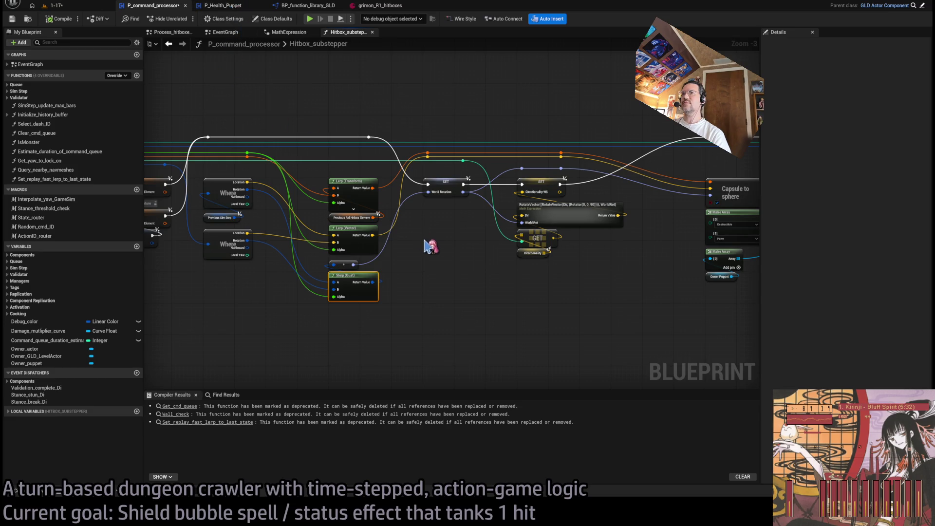
scroll(443, 256, "down", 1)
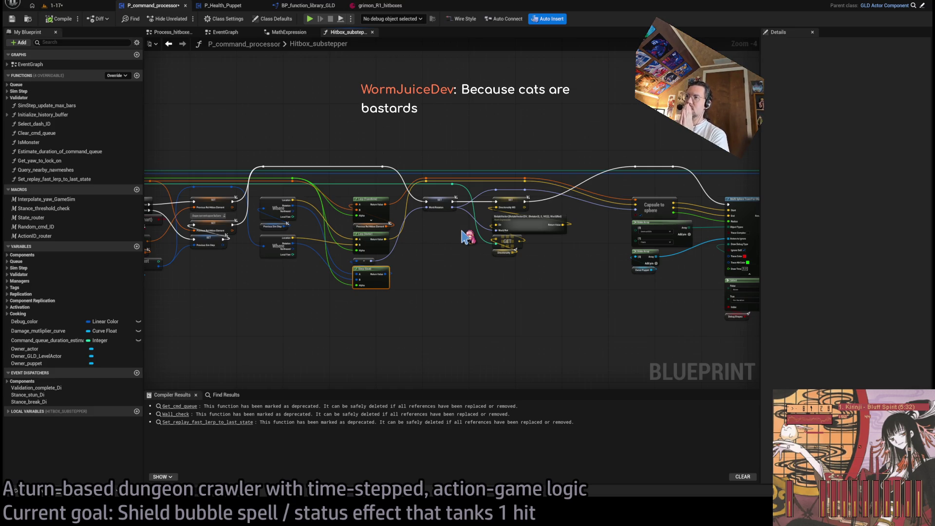
mouse_move(463, 237)
left_mouse_down()
mouse_move(544, 247)
mouse_move(403, 211)
mouse_move(743, 244)
mouse_move(522, 231)
left_mouse_up()
scroll(403, 211, "up", 1)
mouse_move(465, 192)
left_mouse_down()
mouse_move(475, 185)
mouse_move(371, 271)
left_mouse_up()
scroll(475, 185, "up", 3)
left_click_drag(565, 292, 395, 276)
left_click_drag(549, 308, 388, 287)
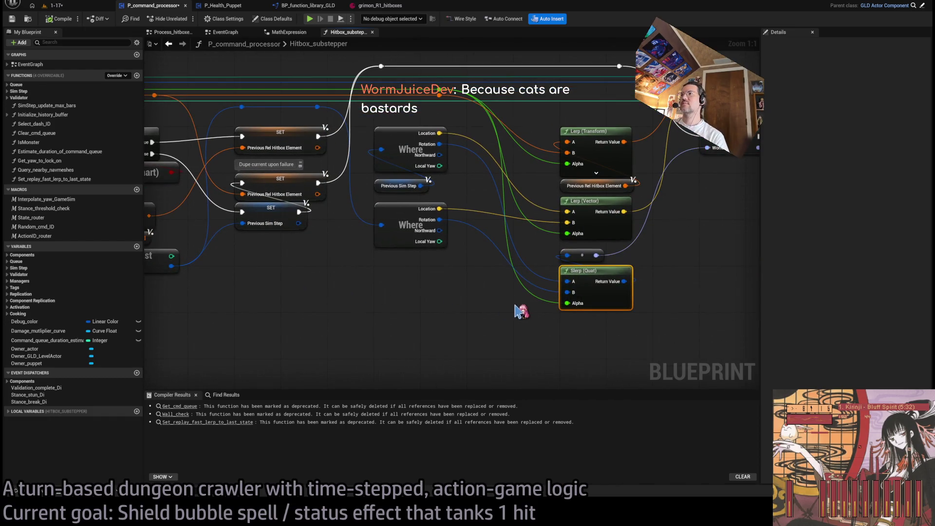
left_click_drag(476, 277, 408, 289)
left_click_drag(632, 254, 529, 261)
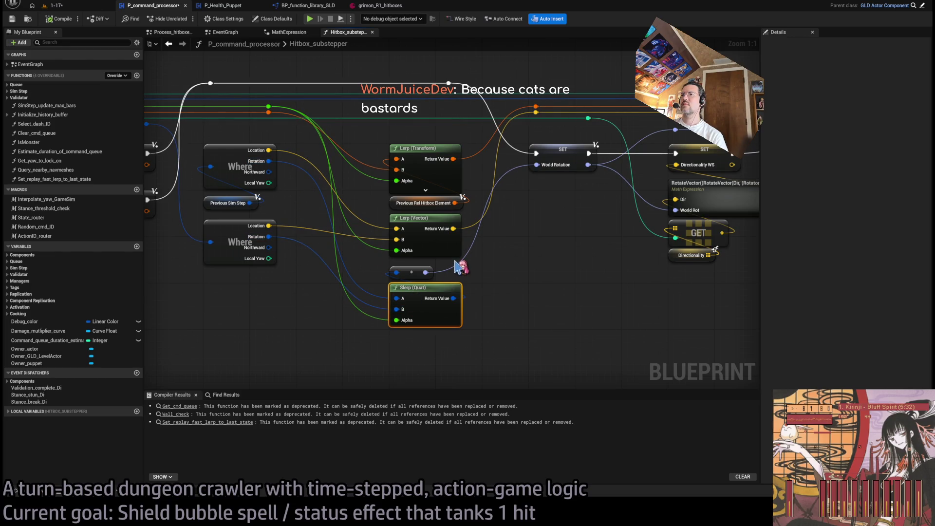
mouse_move(609, 239)
left_mouse_down()
mouse_move(445, 258)
mouse_move(305, 260)
left_mouse_up()
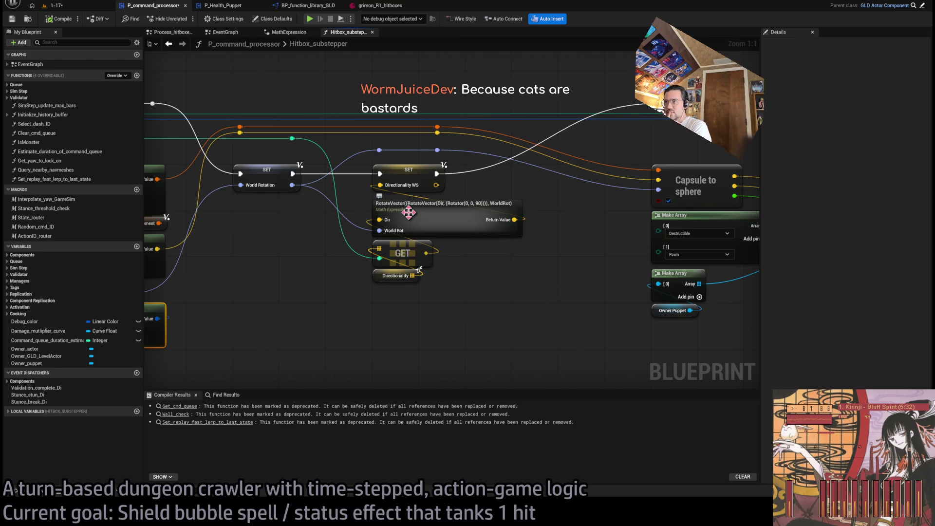
Step: Navigate past the Multi Sphere Trace and Break Hit Result nodes to center the follow-up sphere trace
mouse_move(532, 277)
left_mouse_down()
mouse_move(368, 233)
mouse_move(220, 337)
left_mouse_up()
left_click_drag(357, 340, 490, 263)
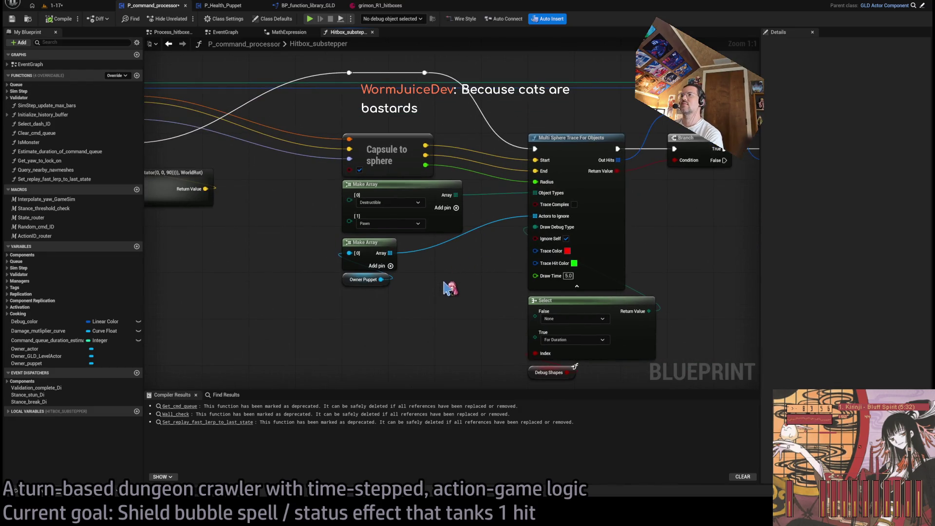
scroll(446, 288, "down", 1)
left_click_drag(445, 288, 528, 298)
left_click_drag(554, 270, 429, 269)
left_click_drag(605, 269, 362, 239)
mouse_move(487, 229)
left_mouse_down()
mouse_move(382, 237)
mouse_move(483, 207)
left_mouse_up()
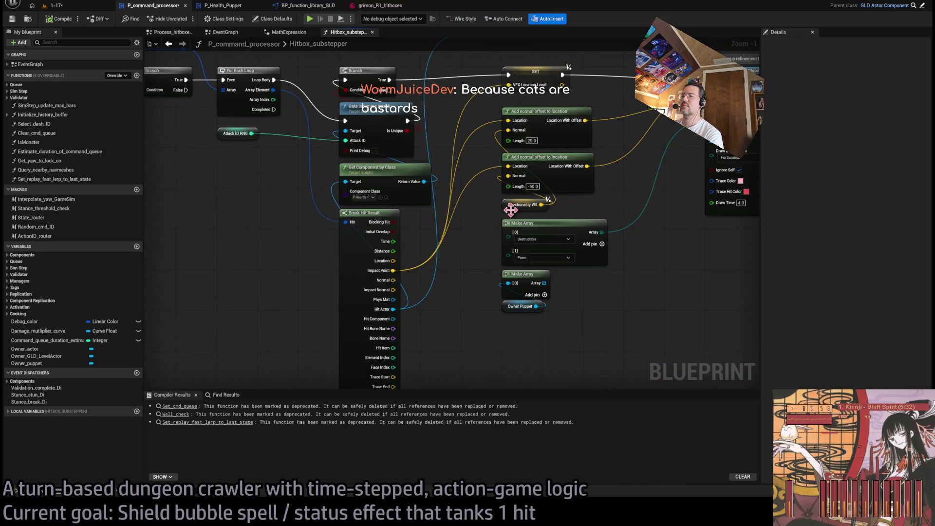
mouse_move(615, 190)
left_mouse_down()
mouse_move(579, 224)
mouse_move(470, 238)
left_mouse_up()
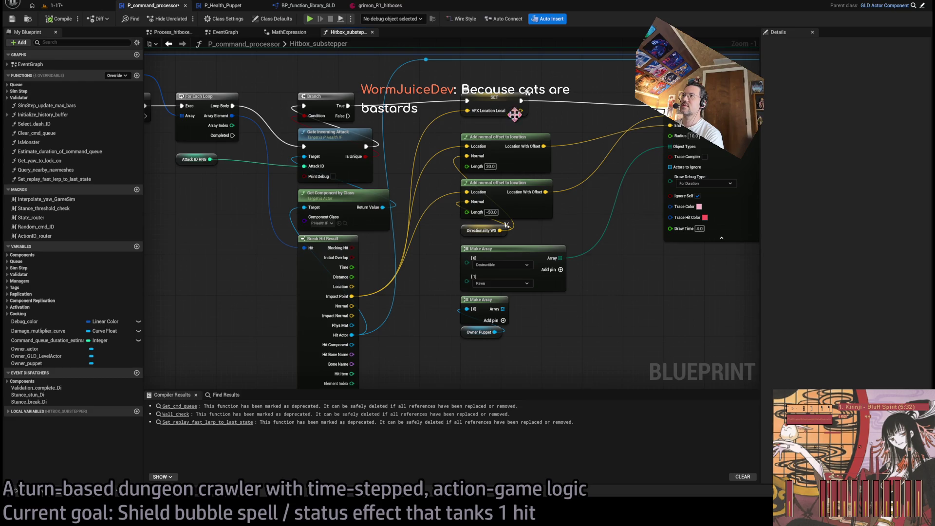
left_click_drag(577, 185, 512, 212)
left_click_drag(589, 170, 449, 170)
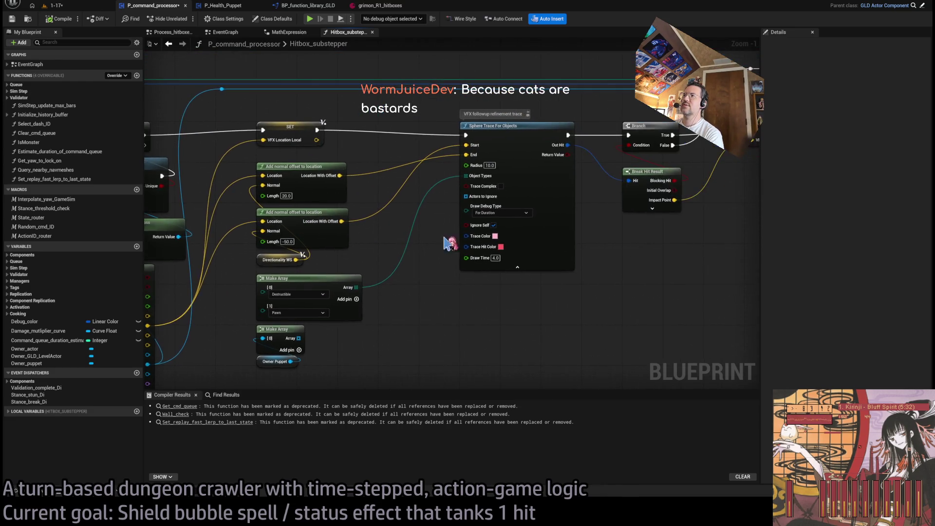
Step: Set the follow-up Sphere Trace radius to 20.0 and the second offset length to -100.0, then playtest
left_click(490, 165)
type("20")
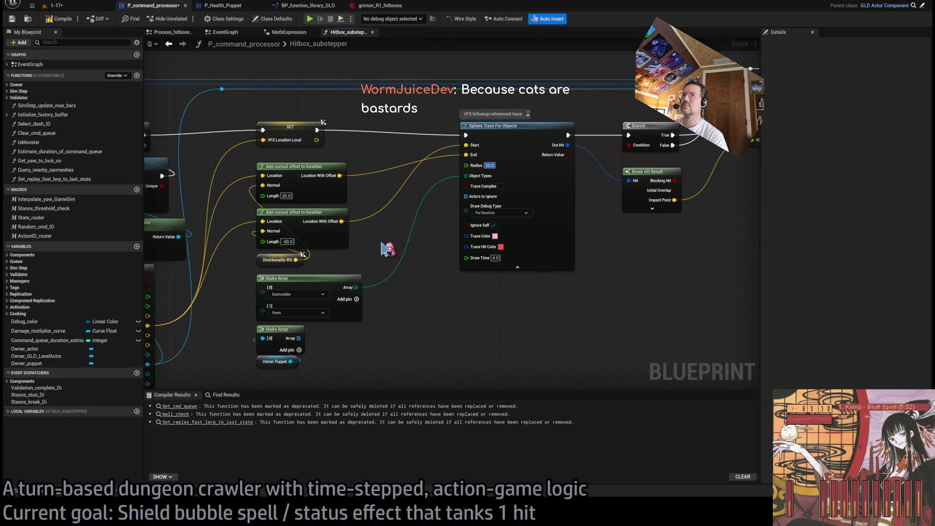
left_click(288, 241)
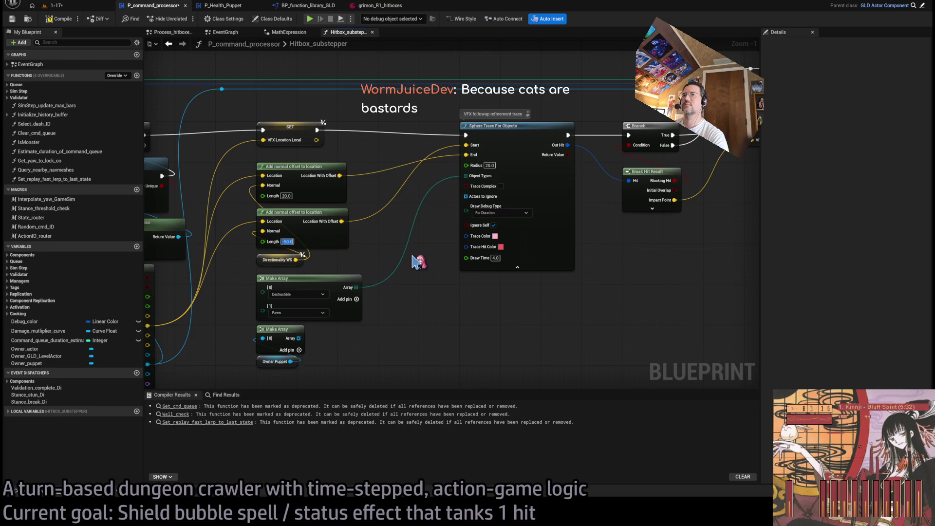
key("BackSpace")
type("10")
key("Return")
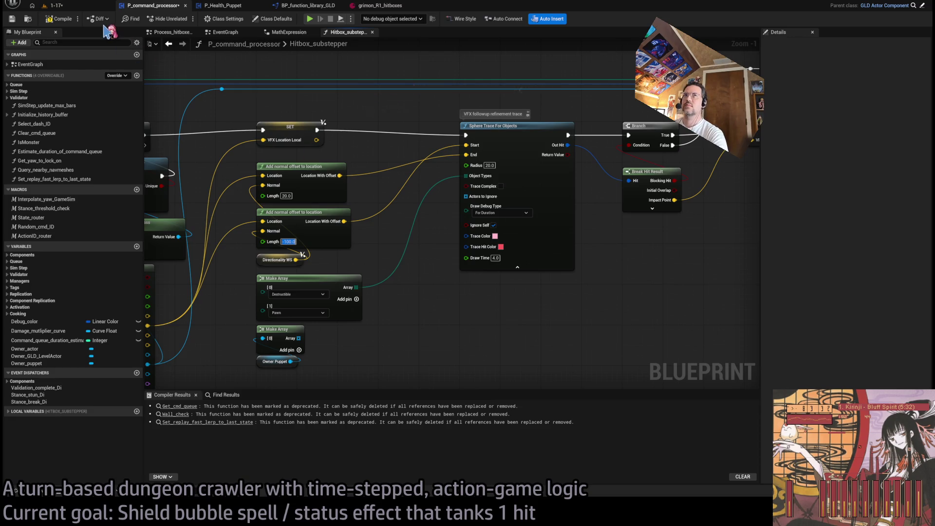
left_click(85, 18)
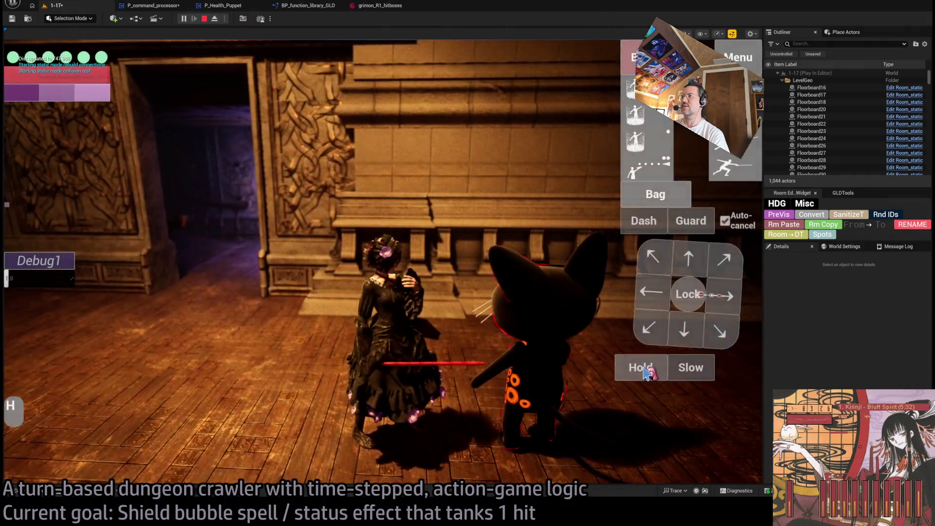
Step: Run a Hold attack turn in the playtest, stop it, and check grimon_R1_hitboxes before returning to P_command_processor
left_click(641, 367)
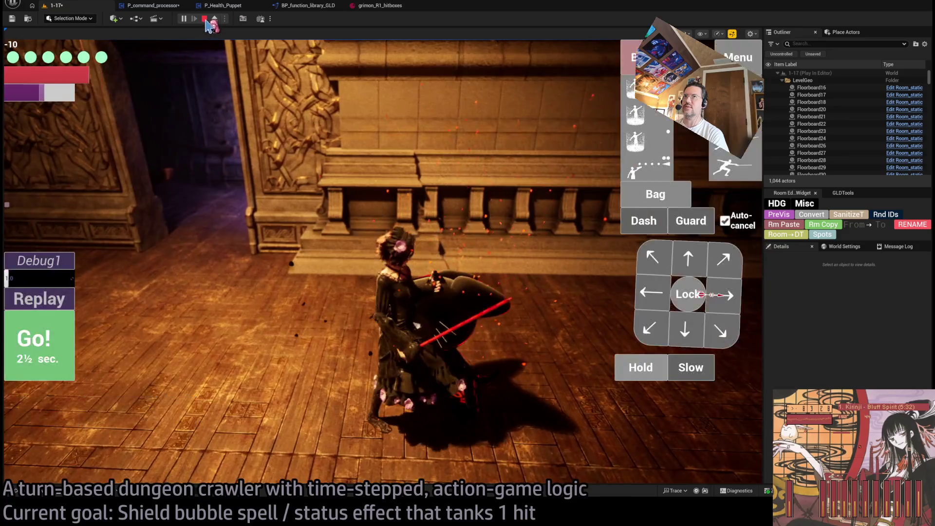
left_click(204, 19)
left_click(376, 7)
left_click(155, 7)
scroll(419, 217, "down", 1)
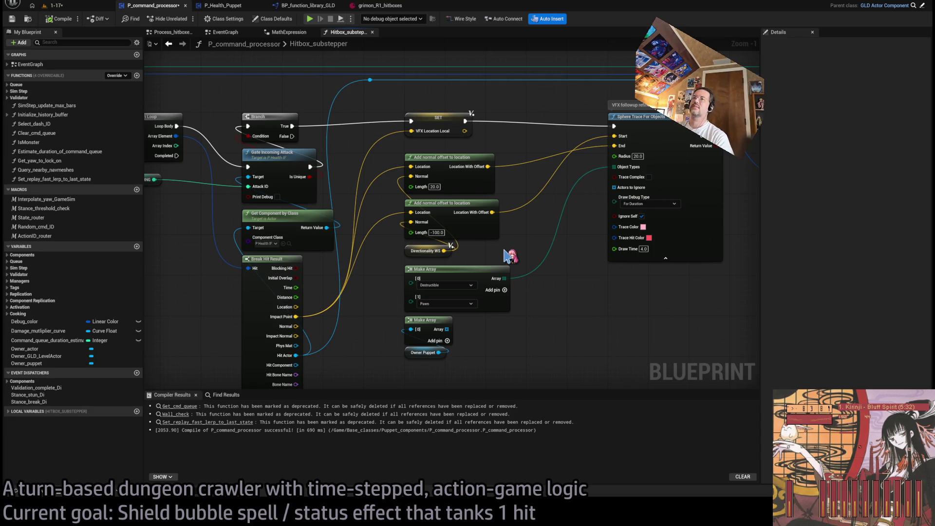
Step: Re-center the Hitbox_substepper graph on the follow-up sphere trace, then switch to the 1-17 level view
mouse_move(431, 341)
left_mouse_down()
mouse_move(514, 325)
mouse_move(657, 176)
left_mouse_up()
scroll(687, 324, "down", 2)
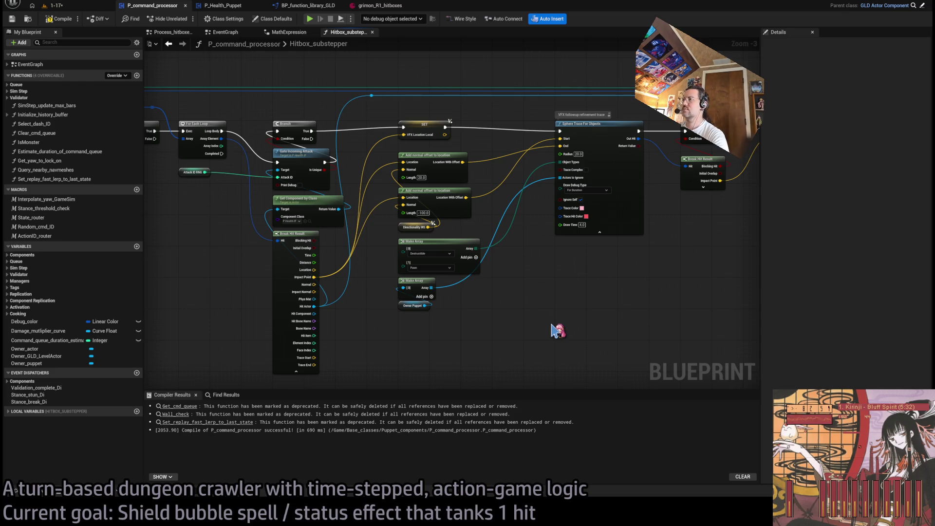
left_click_drag(467, 320, 777, 323)
left_click_drag(541, 306, 307, 322)
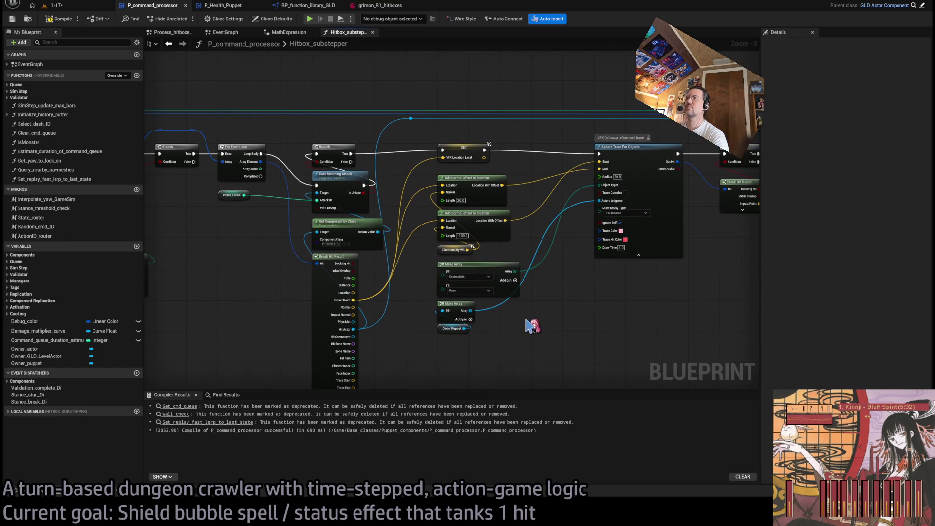
left_click_drag(567, 317, 387, 310)
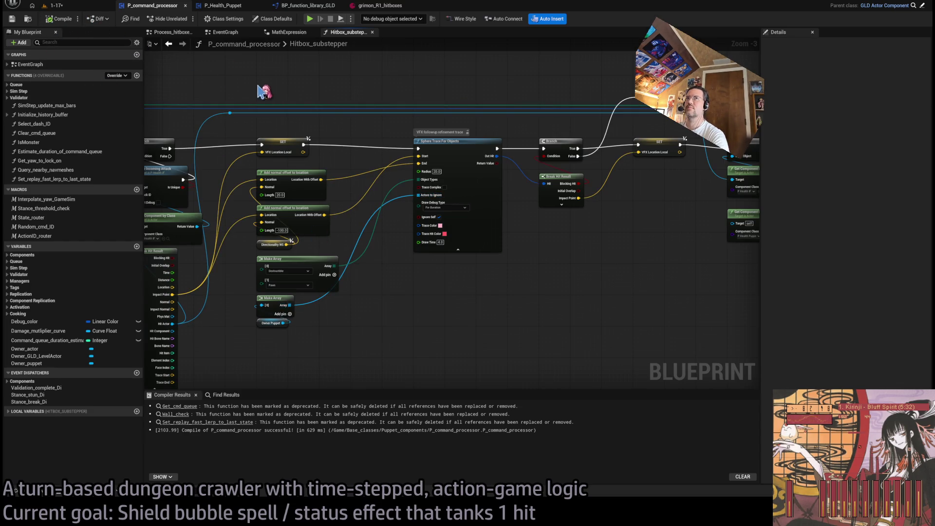
left_click(74, 7)
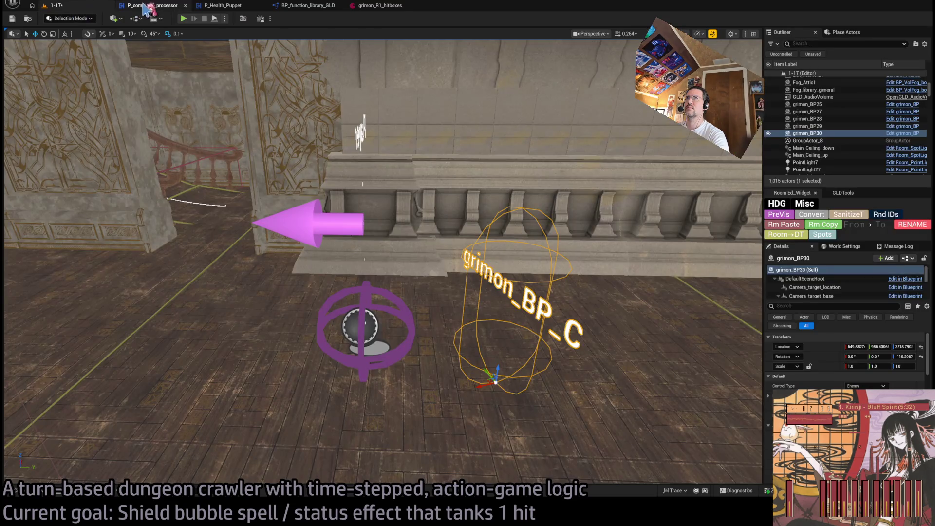
Step: Move the cat monster to a new floor spot in level 1-17 and run a quick playtest
left_click(128, 6)
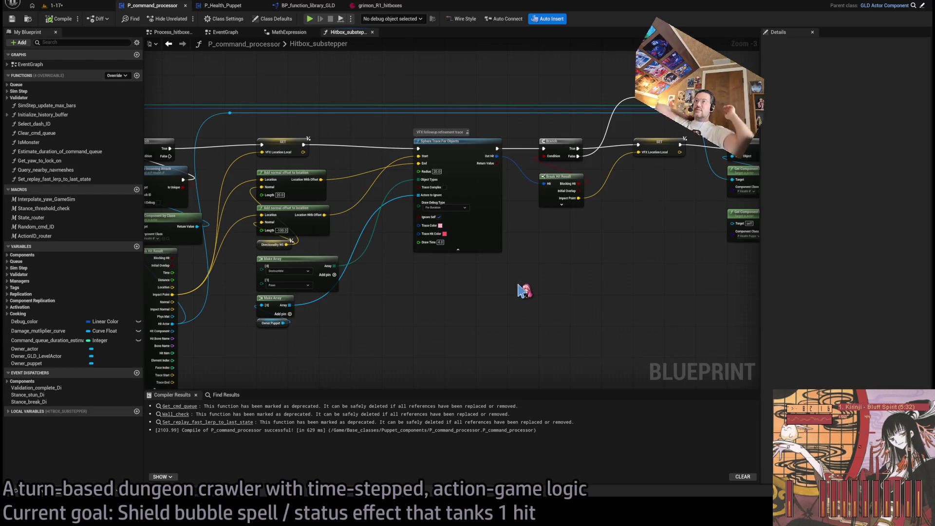
left_click(78, 7)
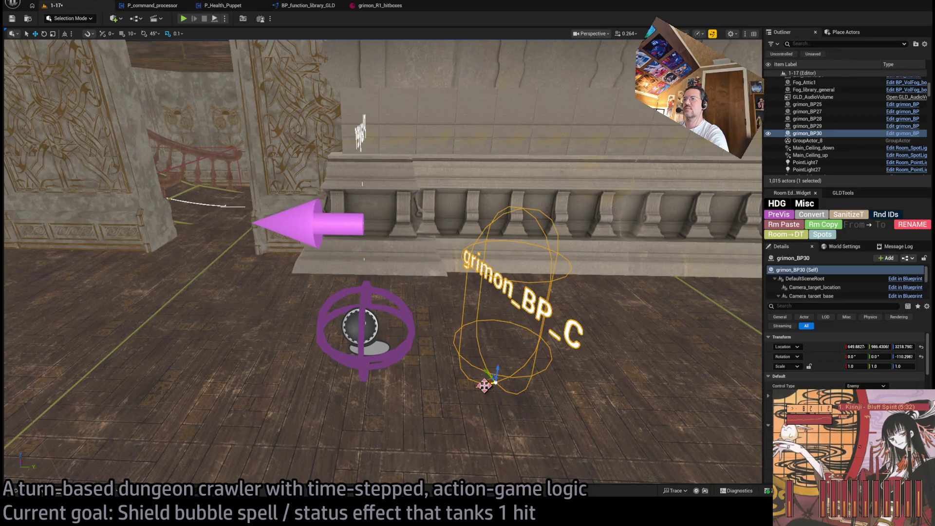
left_click_drag(484, 385, 257, 433)
left_click(183, 18)
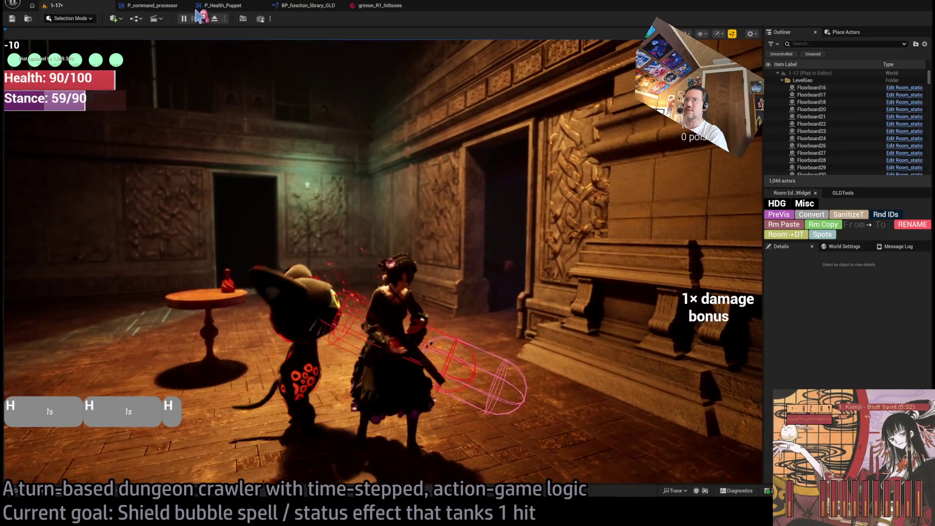
key("Escape")
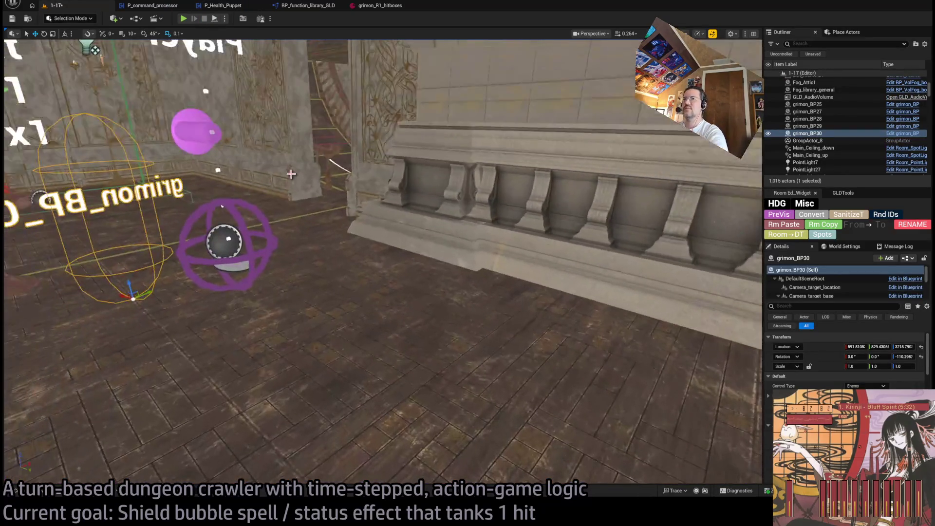
key("f")
left_click_drag(244, 55, 244, 55)
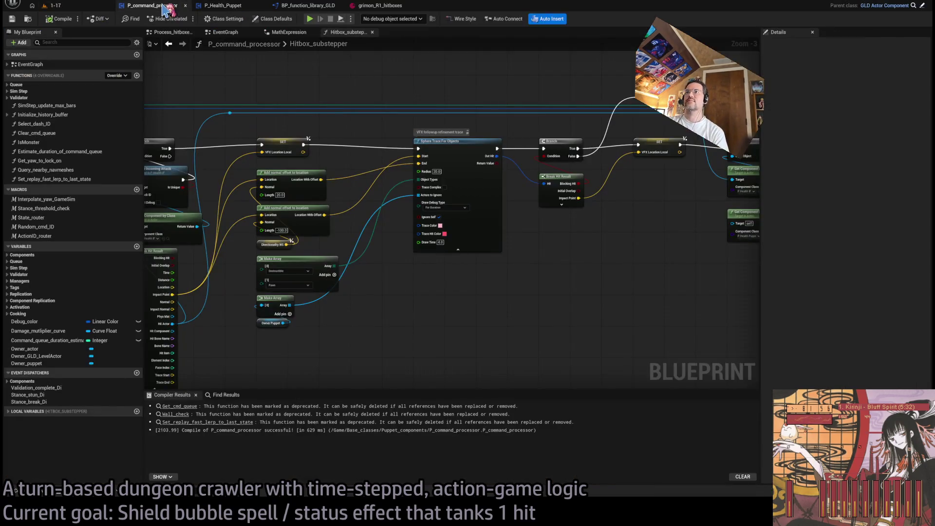
Step: In Hitbox_substepper, drag the reroute knot to the right so it sits above the SET node
left_click(165, 6)
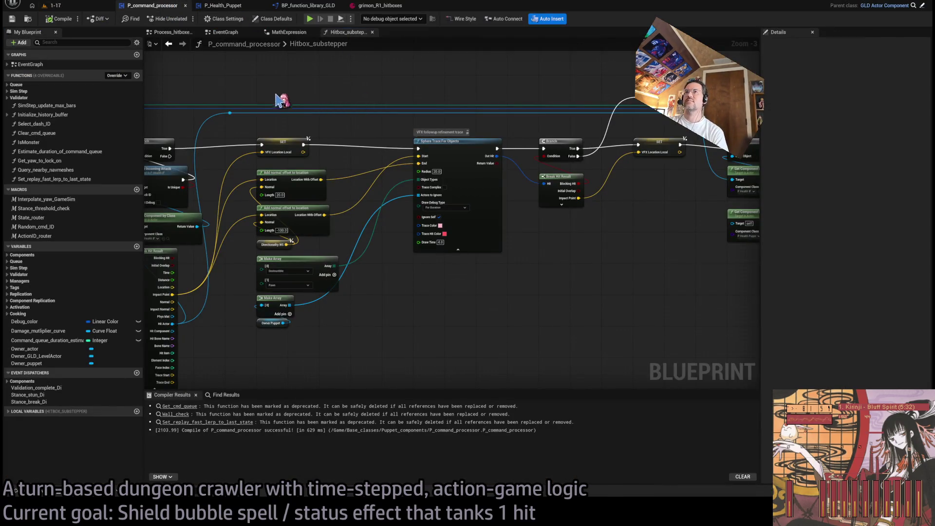
scroll(302, 105, "up", 3)
left_click_drag(347, 144, 391, 145)
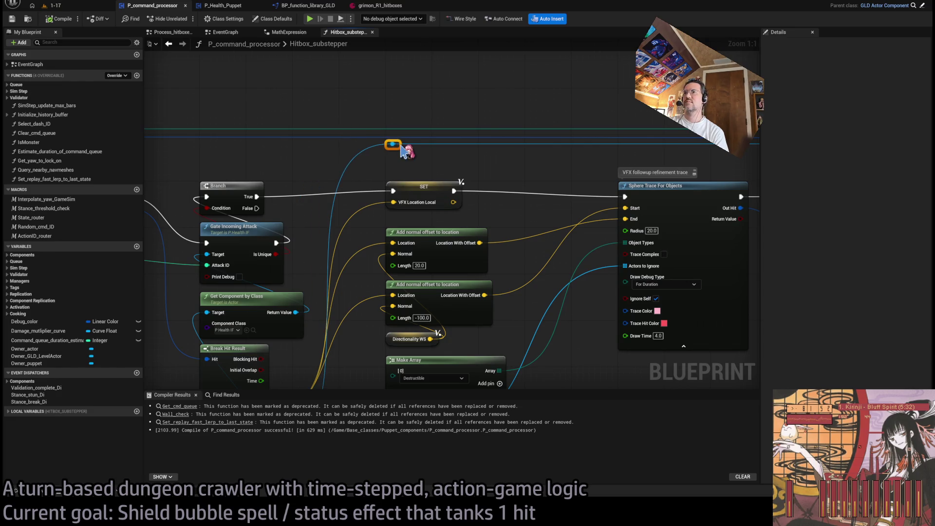
left_click_drag(571, 279, 280, 289)
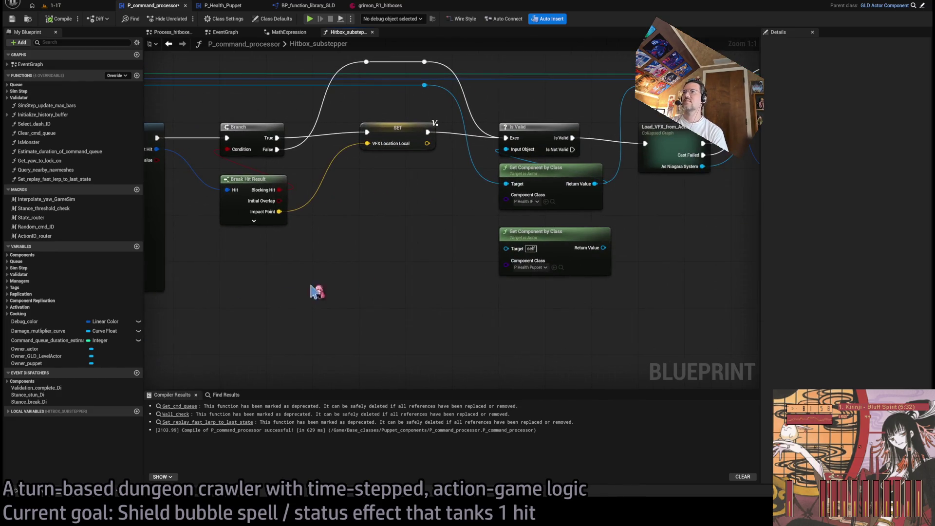
scroll(471, 302, "down", 1)
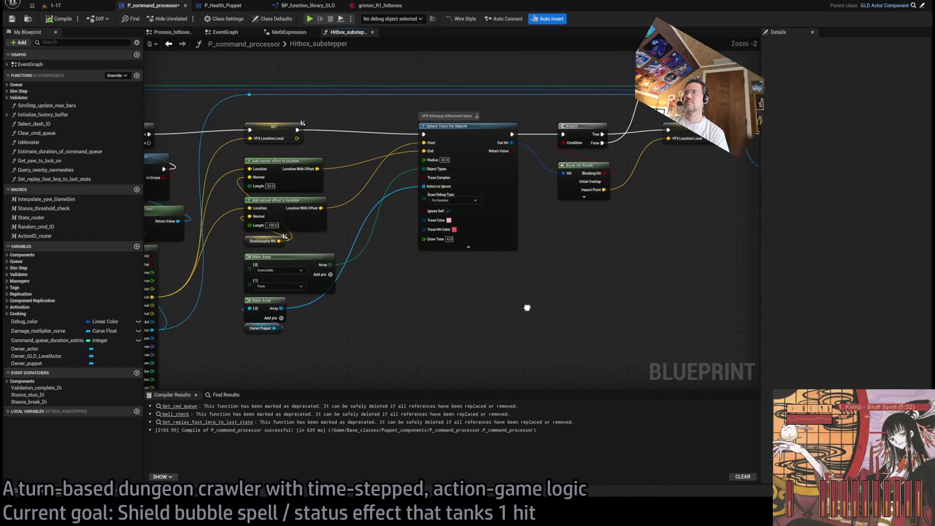
scroll(526, 307, "down", 1)
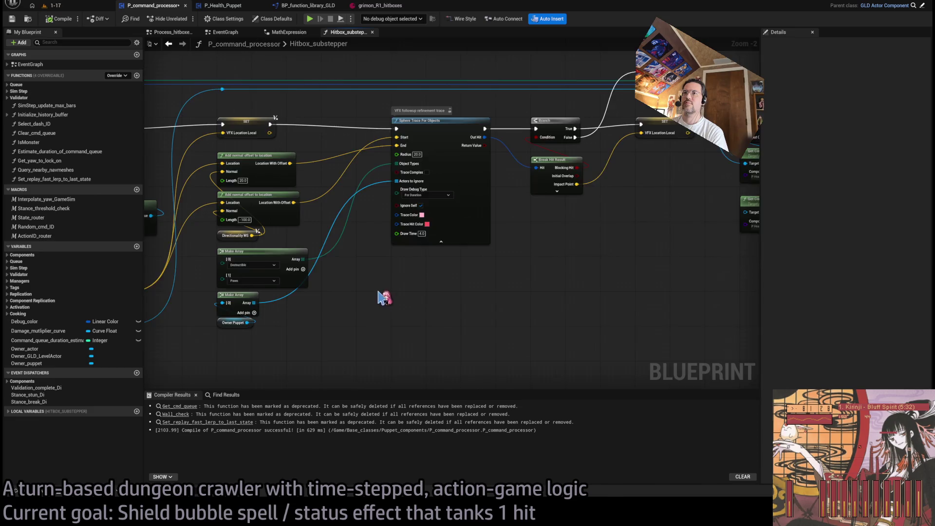
scroll(379, 297, "up", 2)
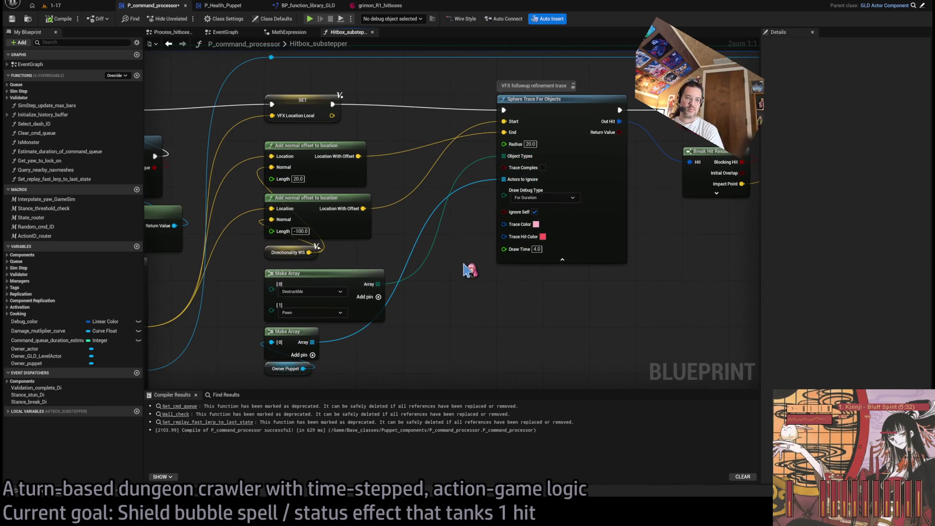
left_click_drag(434, 305, 659, 258)
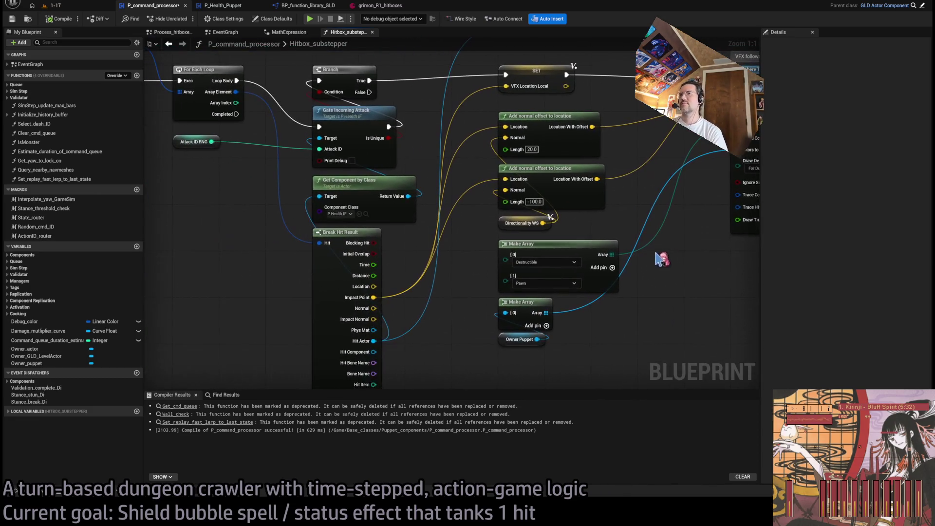
scroll(481, 254, "down", 1)
scroll(483, 254, "up", 1)
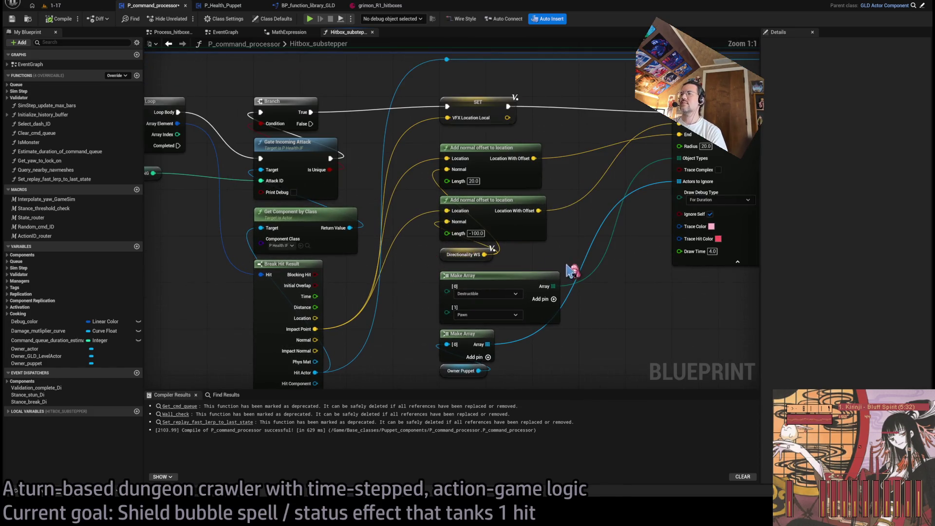
left_click_drag(567, 264, 466, 241)
left_click_drag(564, 299, 490, 279)
mouse_move(652, 287)
left_mouse_down()
mouse_move(303, 265)
mouse_move(864, 258)
mouse_move(780, 285)
mouse_move(717, 277)
left_mouse_up()
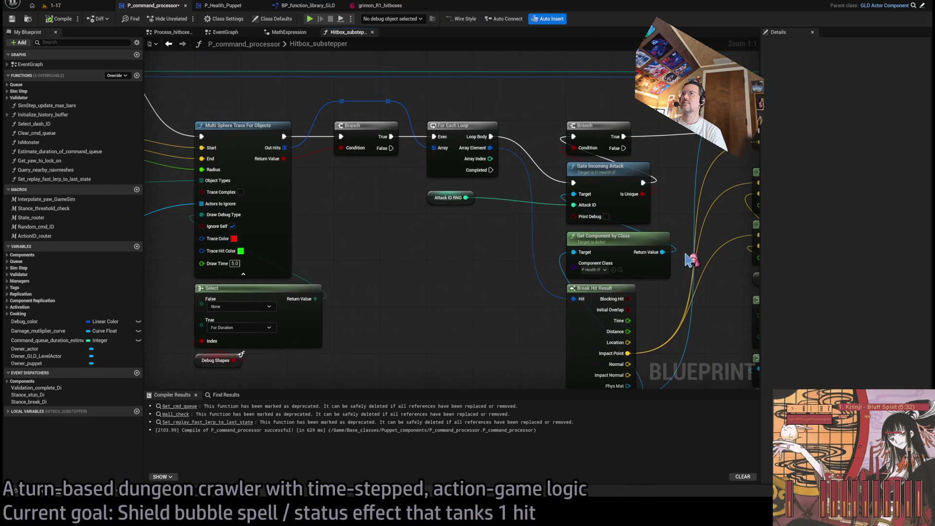
Step: Add a Print String after SET fed by Directionality WS, and move its conversion node below Make Array
scroll(691, 261, "down", 2)
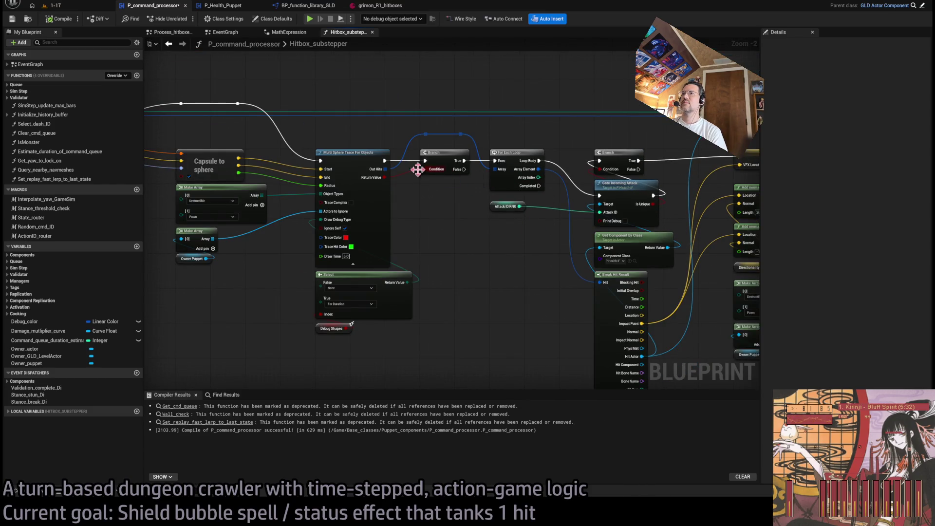
left_click_drag(558, 210, 397, 217)
left_click_drag(675, 274, 497, 211)
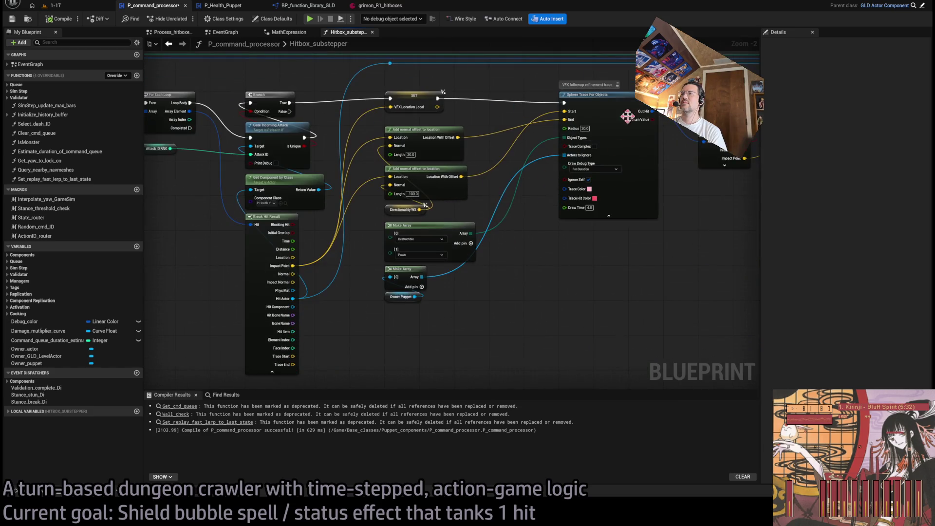
mouse_move(593, 253)
left_mouse_down()
mouse_move(580, 292)
mouse_move(648, 271)
mouse_move(934, 276)
mouse_move(553, 289)
left_mouse_up()
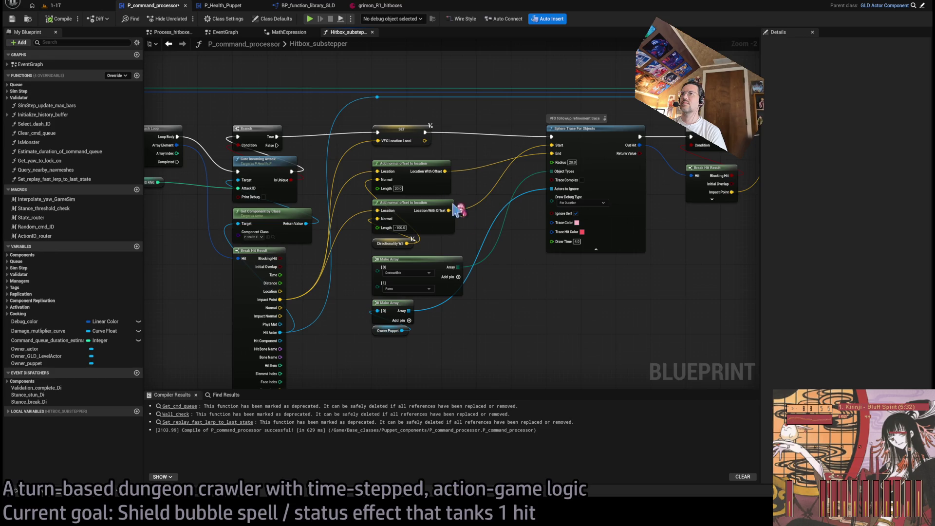
left_click_drag(428, 132, 538, 335)
mouse_move(408, 244)
left_mouse_down()
mouse_move(546, 348)
mouse_move(606, 335)
left_mouse_up()
left_click(608, 341)
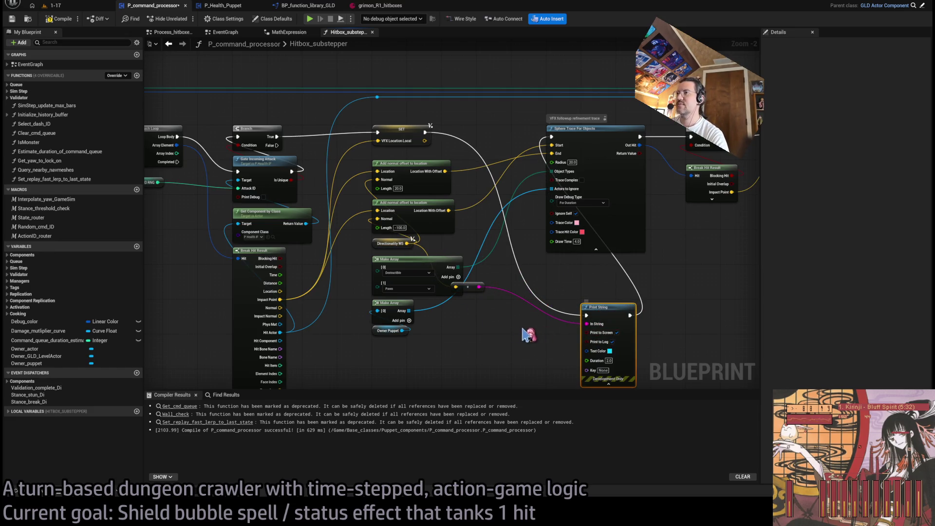
mouse_move(468, 287)
left_mouse_down()
mouse_move(494, 326)
mouse_move(419, 257)
left_mouse_up()
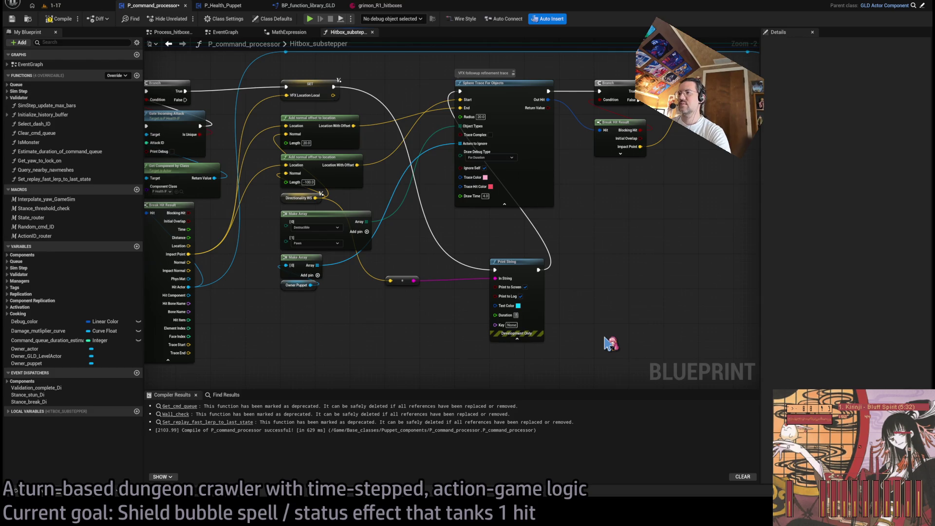
left_click(73, 7)
Step: Playtest an attack combo on the cat with a ¾-second Hold and Go!, then stop the session
left_click(184, 18)
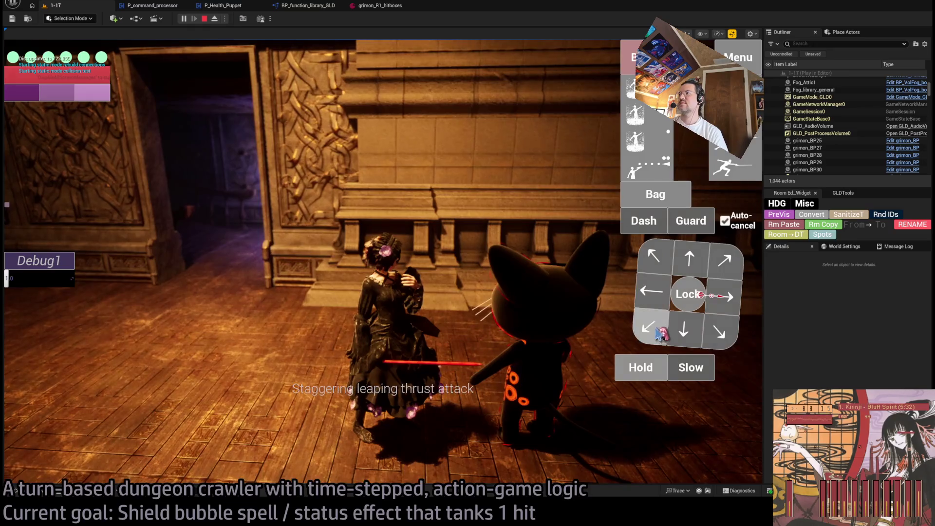
left_click(702, 244)
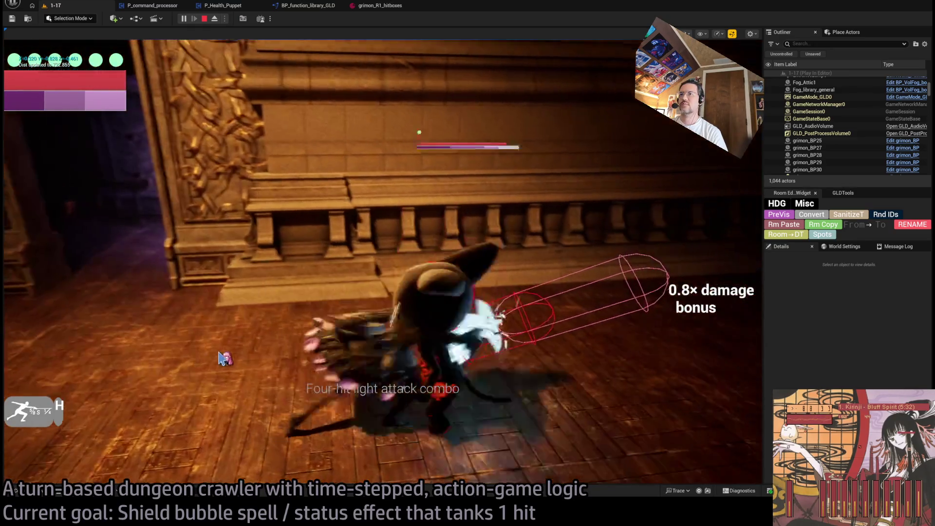
mouse_move(49, 78)
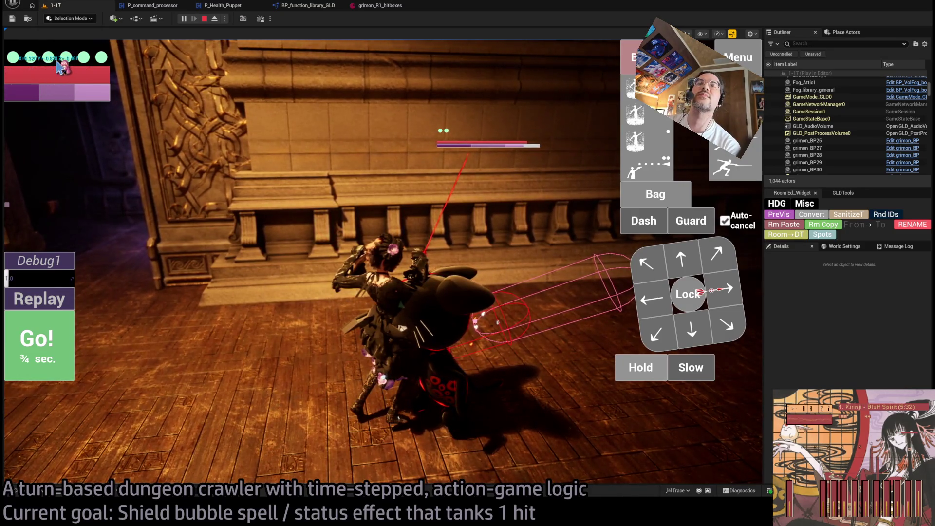
mouse_move(59, 58)
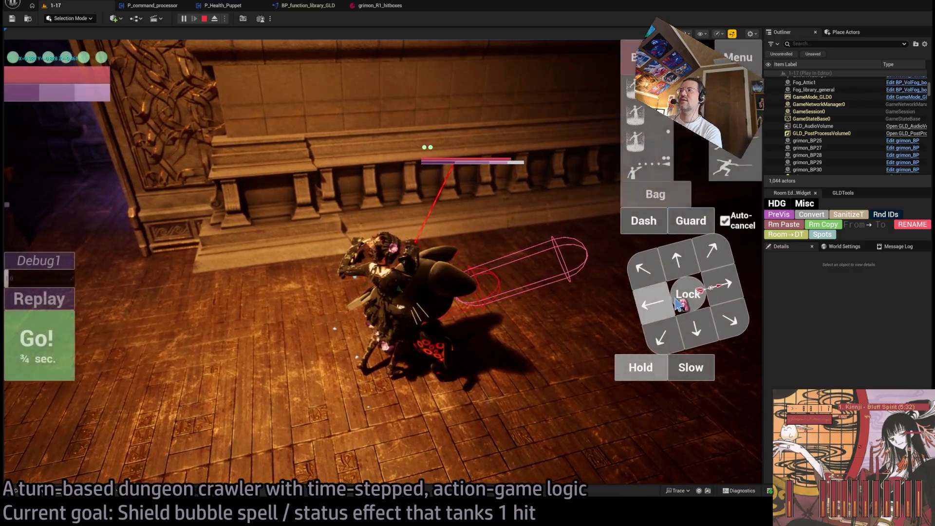
left_click(644, 370)
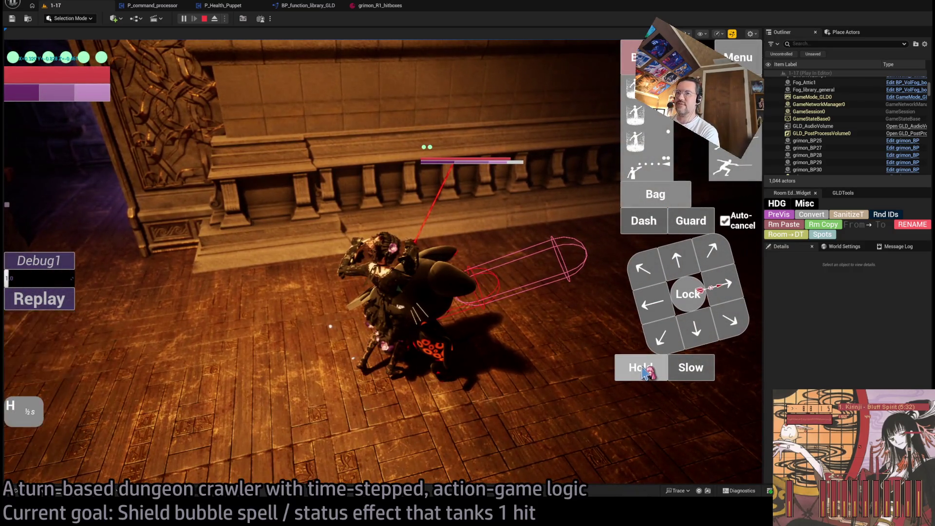
left_click(644, 372)
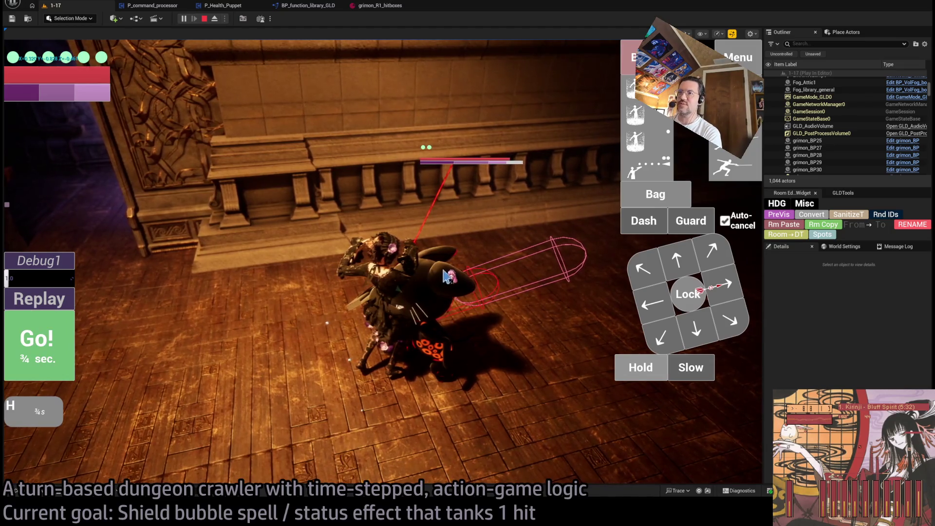
left_click(57, 346)
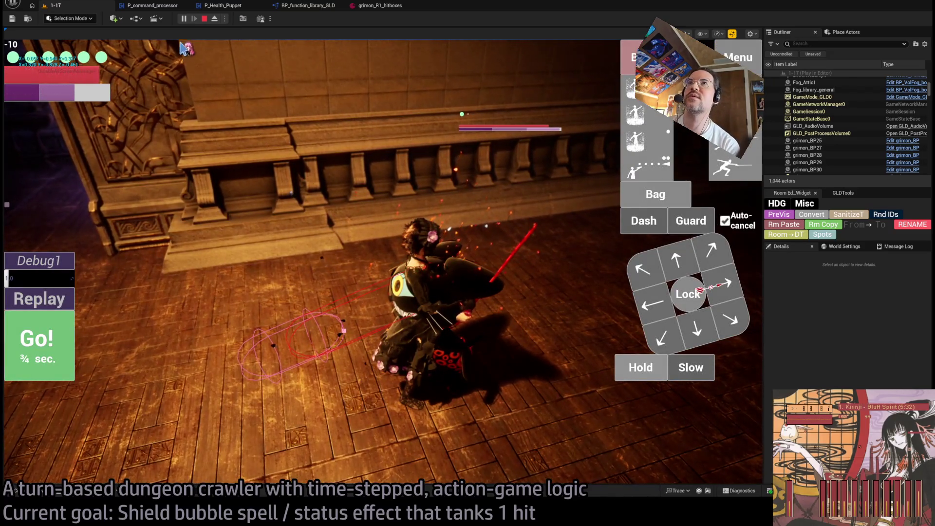
left_click(204, 18)
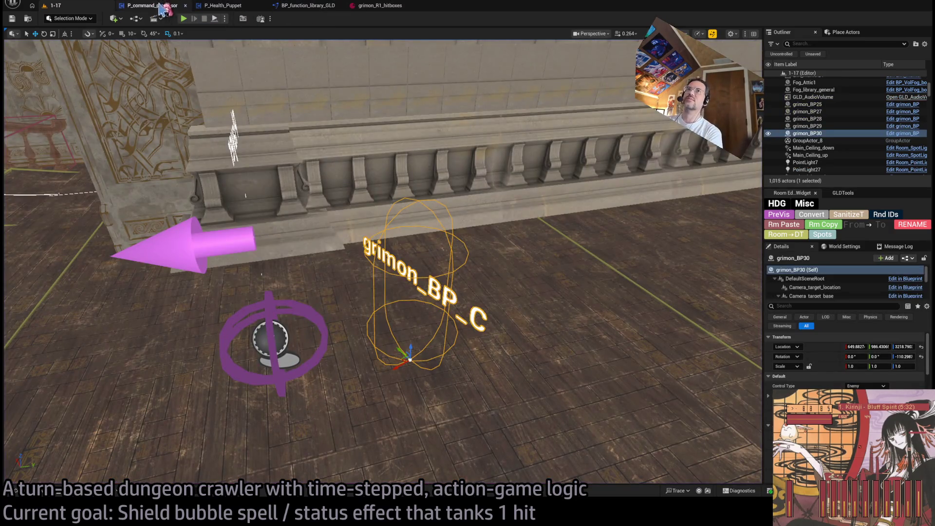
Step: Return to the hitbox graph and bring the Print String and Directionality WS calculation nodes into view
left_click(282, 6)
left_click(162, 9)
scroll(392, 159, "down", 5)
scroll(502, 178, "up", 3)
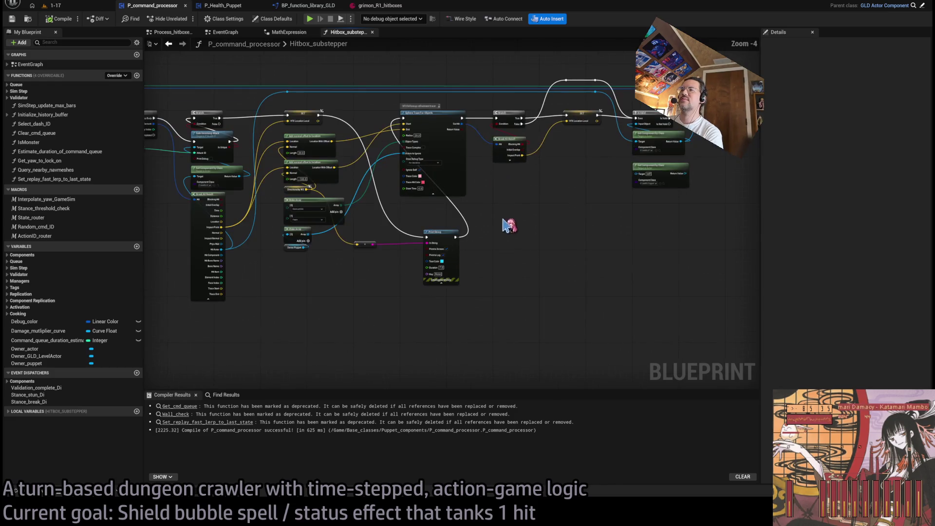
left_click_drag(412, 267, 729, 262)
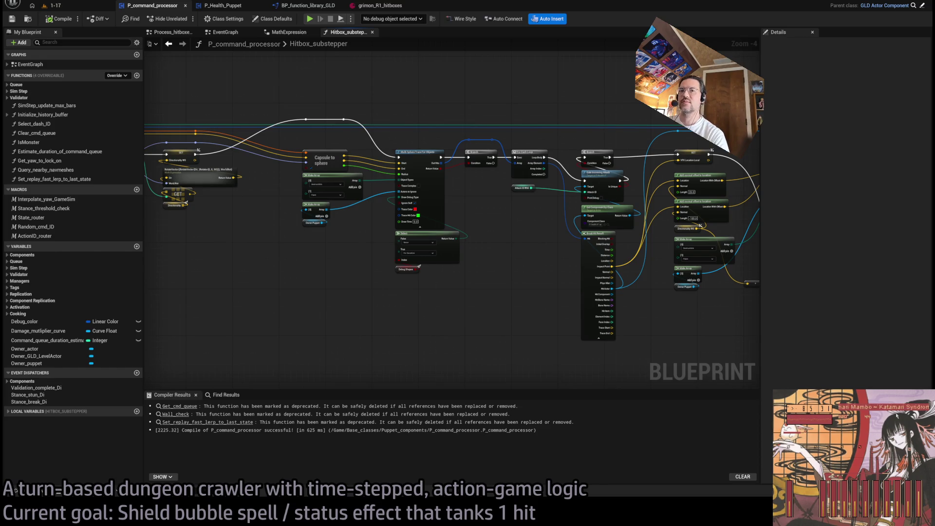
left_click_drag(428, 285, 313, 286)
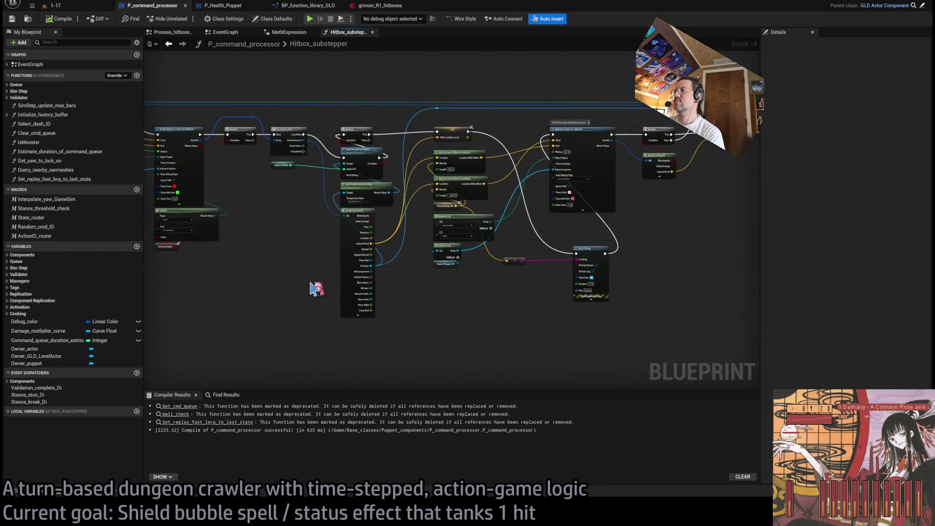
left_click_drag(578, 273, 441, 309)
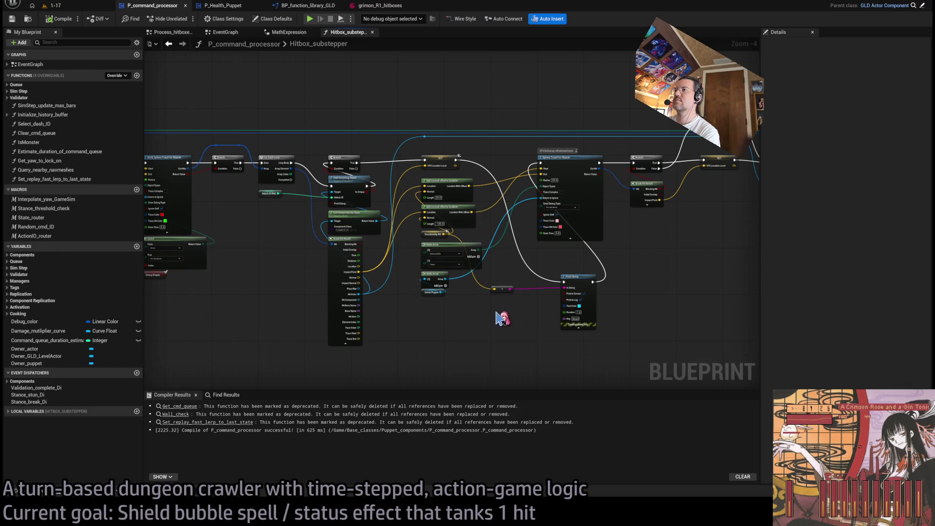
scroll(502, 318, "up", 1)
left_click_drag(501, 317, 417, 313)
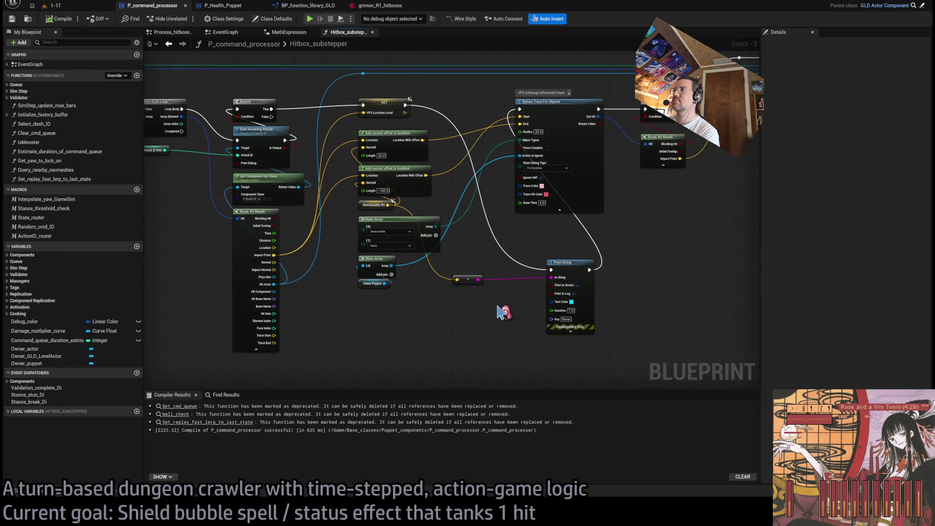
left_click_drag(469, 300, 523, 301)
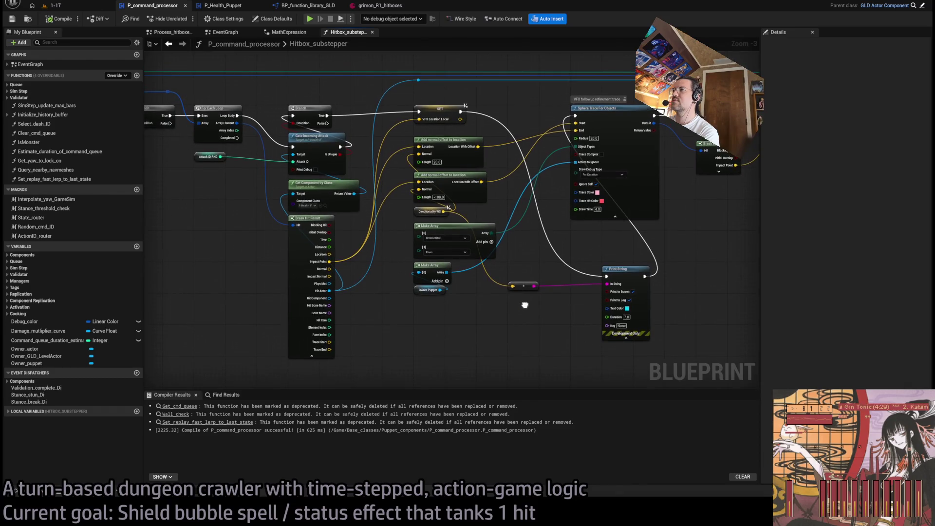
scroll(506, 312, "down", 1)
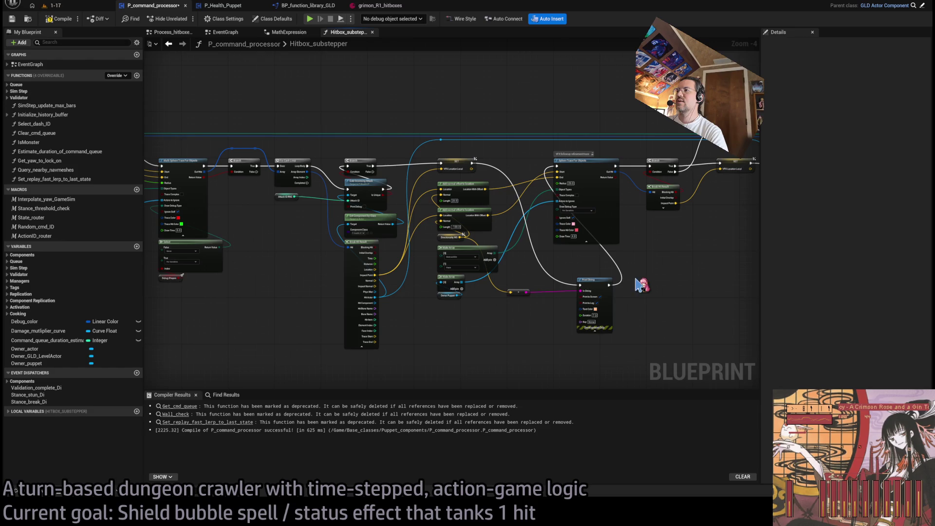
mouse_move(495, 345)
left_mouse_down()
mouse_move(682, 360)
mouse_move(424, 331)
mouse_move(611, 323)
mouse_move(328, 302)
mouse_move(648, 293)
left_mouse_up()
scroll(463, 281, "up", 4)
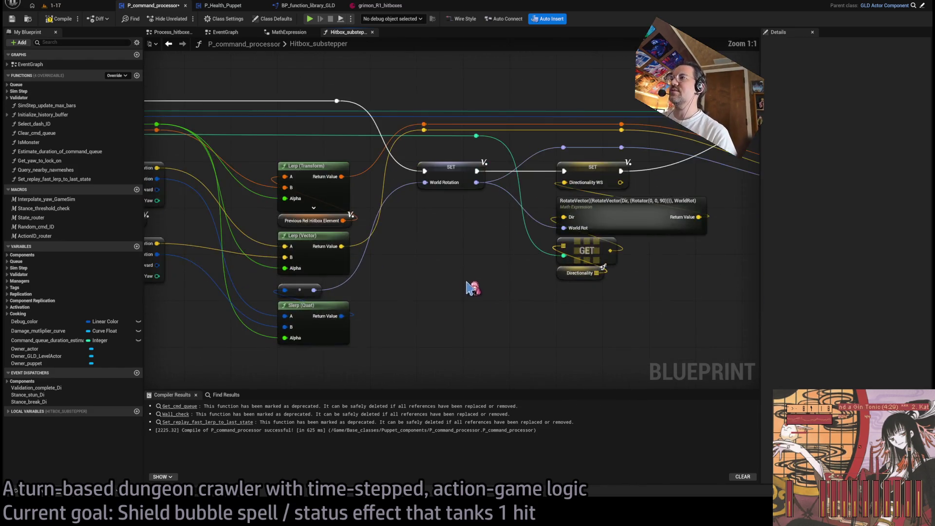
Step: Wire Print String between the second SET and the next node, feed it Directionality, and compile
key("ctrl+v")
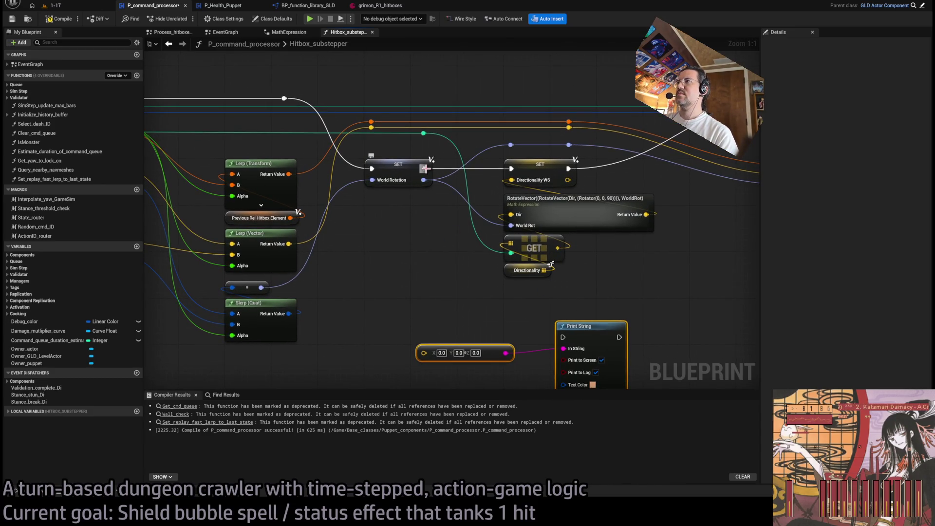
left_click_drag(569, 169, 565, 340)
scroll(565, 340, "down", 2)
left_click_drag(486, 338, 613, 168)
mouse_move(438, 272)
left_mouse_down()
mouse_move(441, 317)
mouse_move(337, 238)
left_mouse_up()
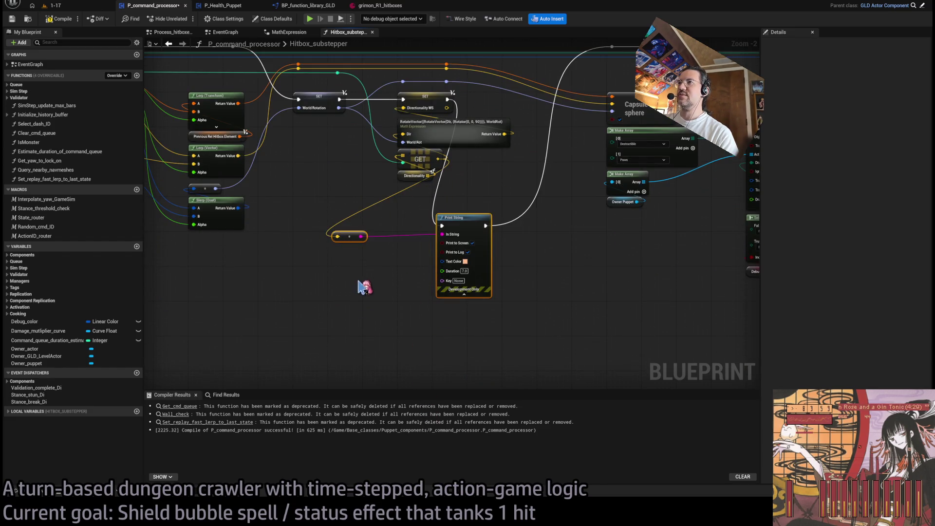
left_click(64, 19)
left_click(77, 9)
left_click(187, 20)
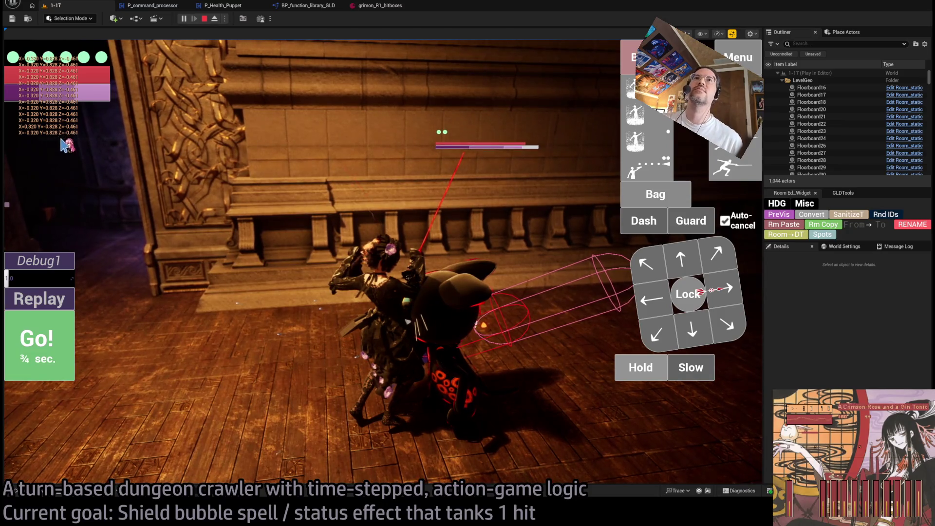
left_click(205, 19)
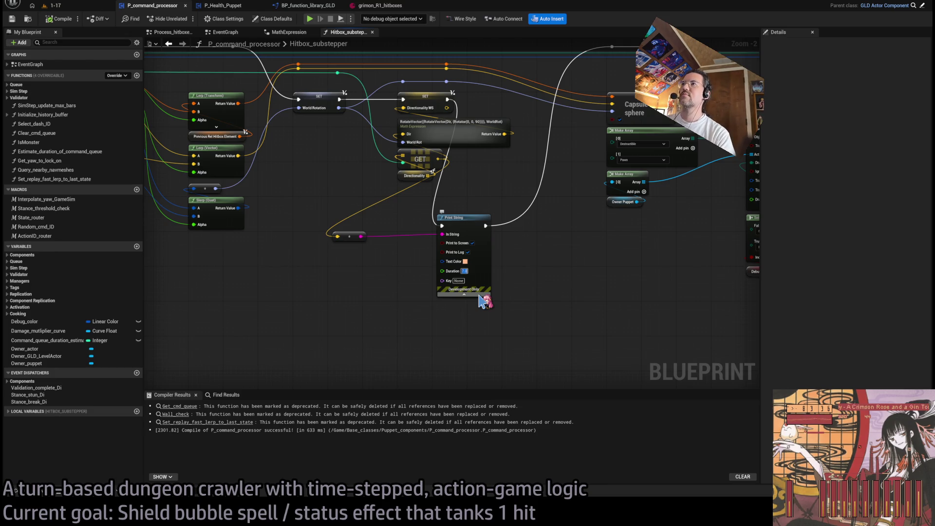
Step: Bring the Print String and capsule nodes into view, then launch a play-in-editor session
scroll(630, 293, "down", 2)
left_click_drag(632, 242, 294, 317)
left_click_drag(627, 321, 448, 307)
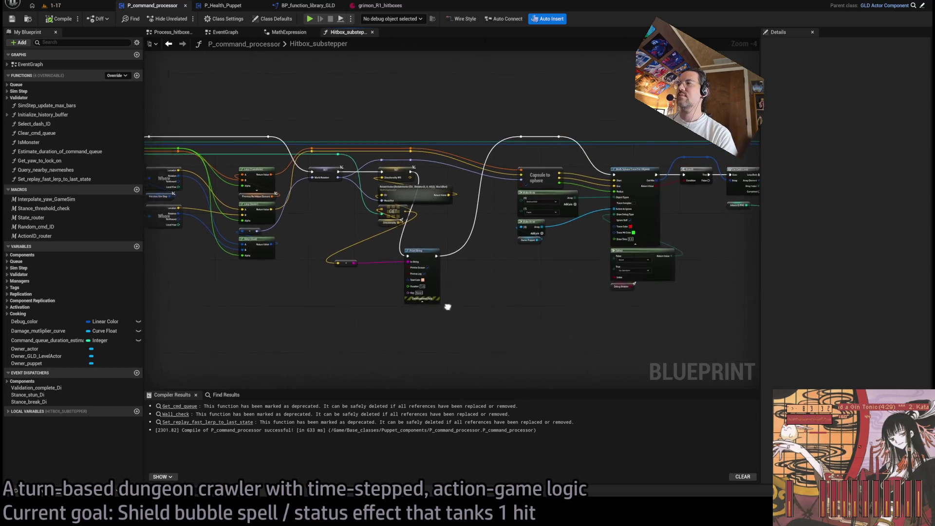
scroll(448, 307, "up", 4)
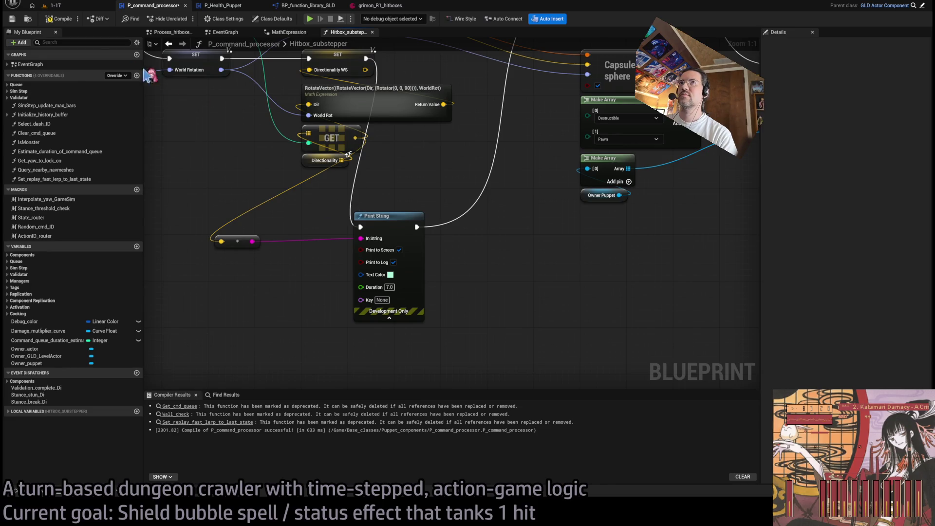
left_click(54, 6)
left_click(183, 19)
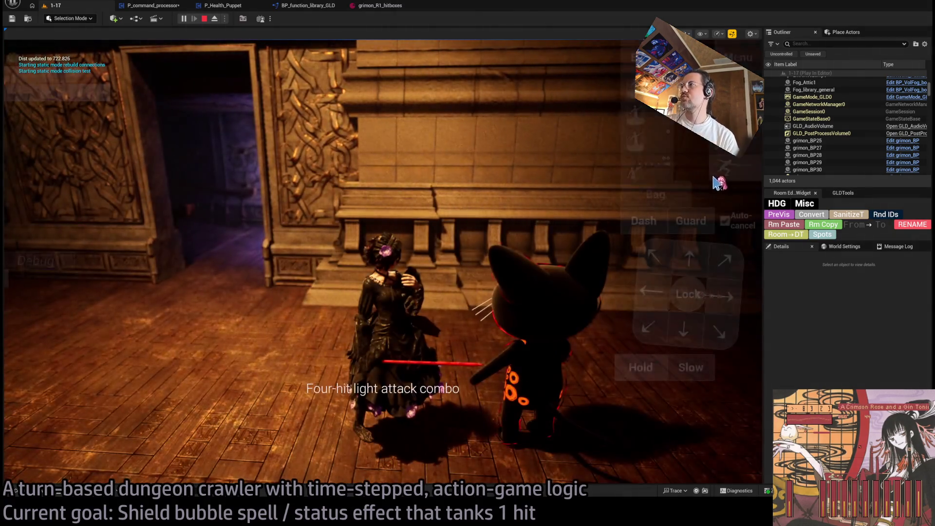
Step: Run the queued attack turn, then a held attack turn on the cat monster, and stop the playtest
left_click(719, 182)
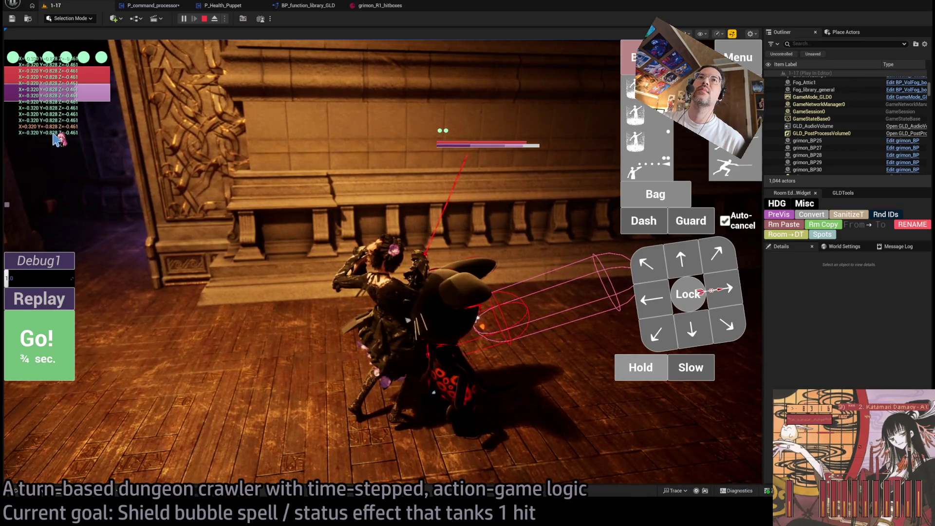
mouse_move(53, 100)
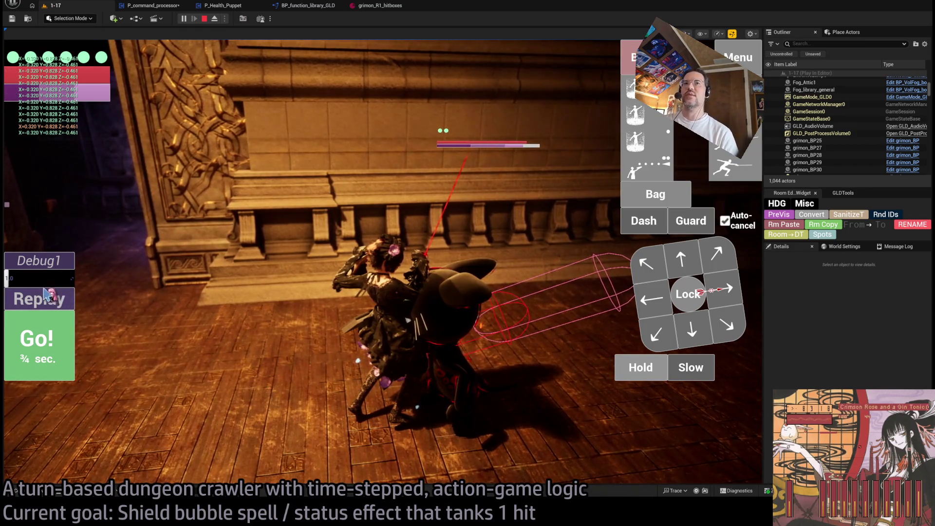
left_click(650, 375)
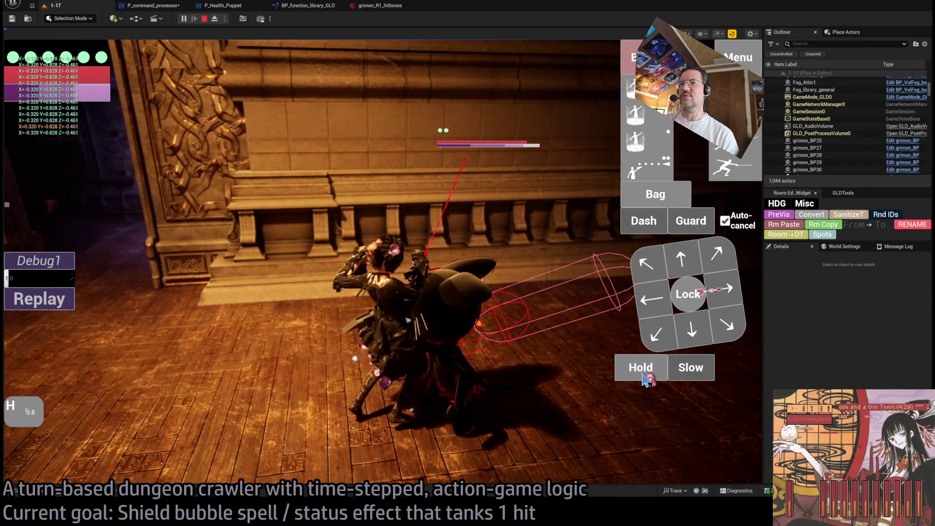
left_click(73, 367)
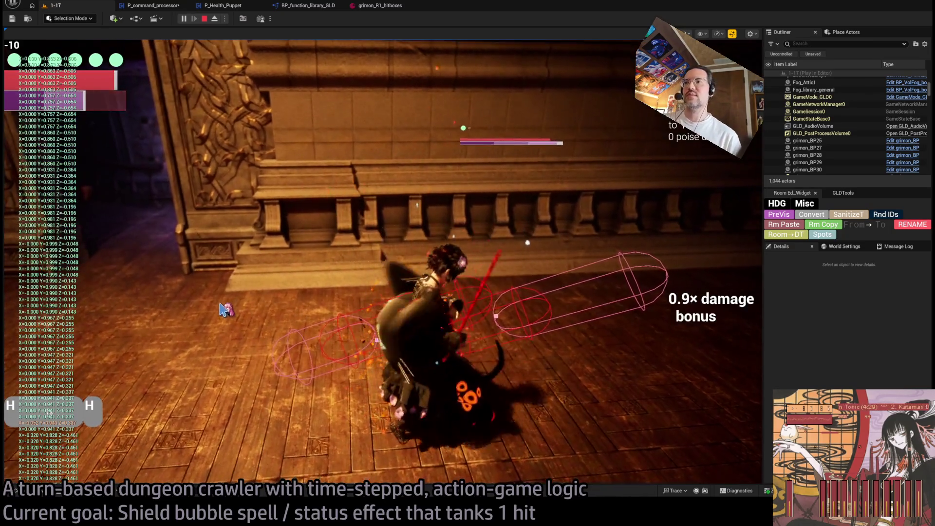
mouse_move(70, 71)
left_click(204, 19)
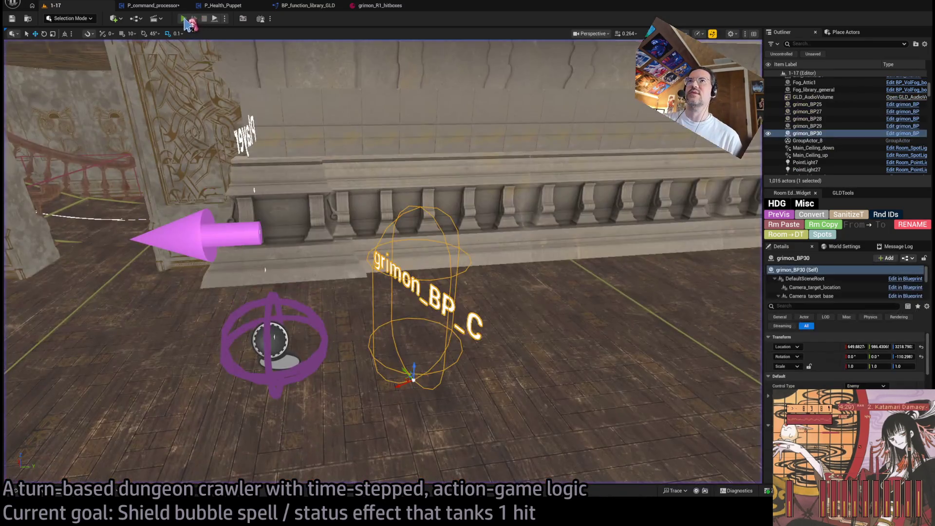
key("alt+p")
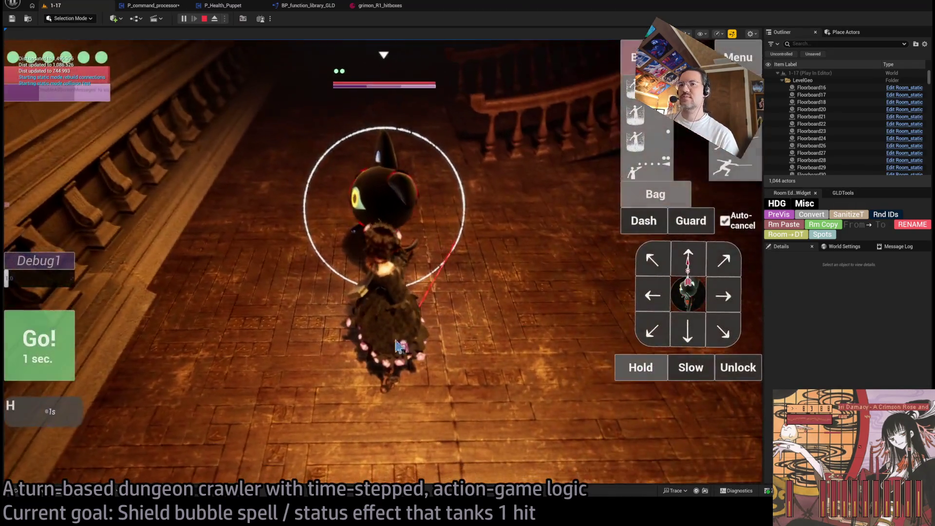
left_click(46, 347)
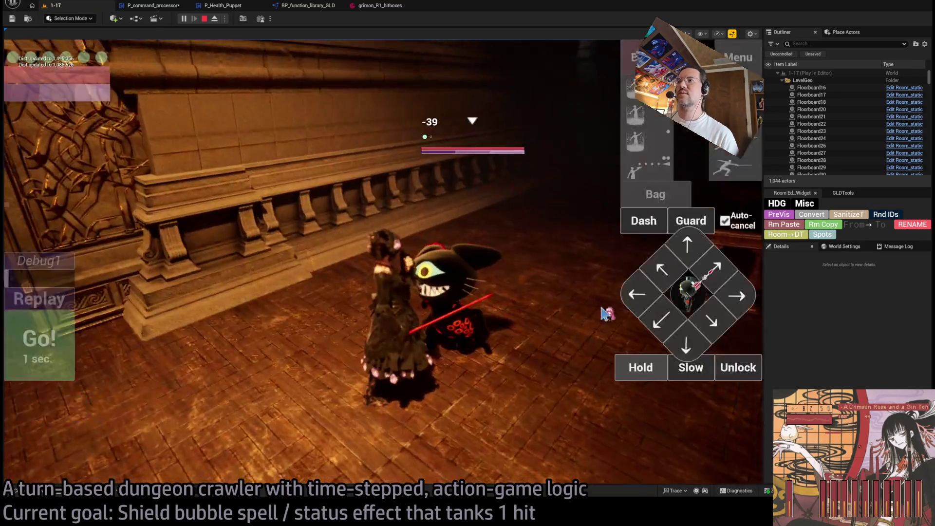
left_click(334, 359)
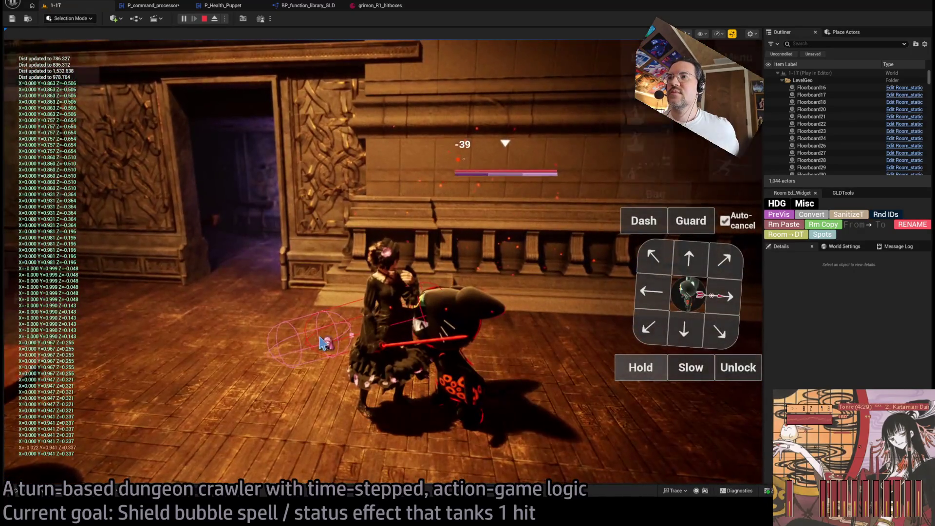
left_click(415, 322)
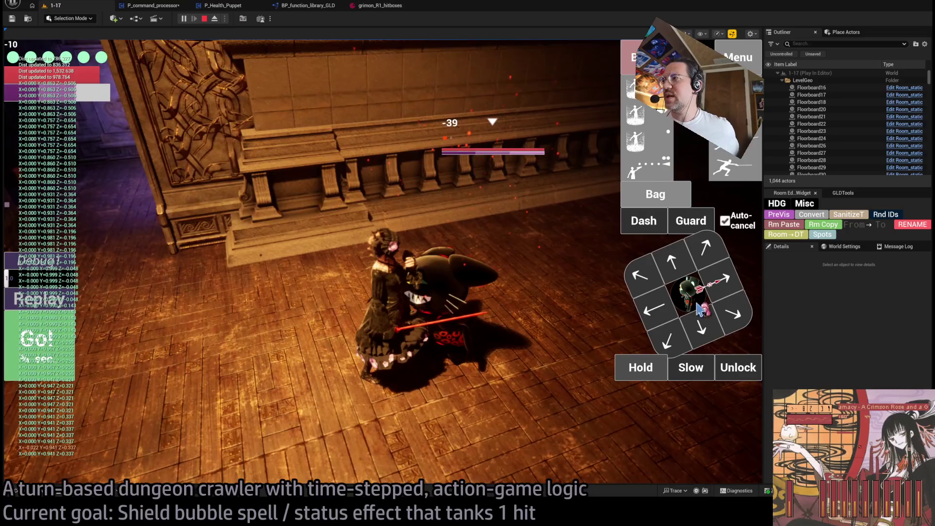
left_click(701, 309)
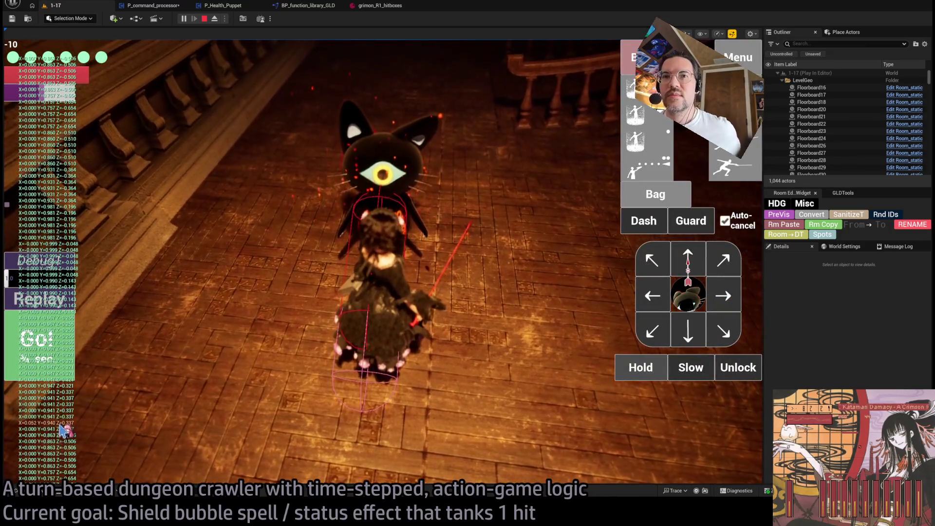
left_click(58, 306)
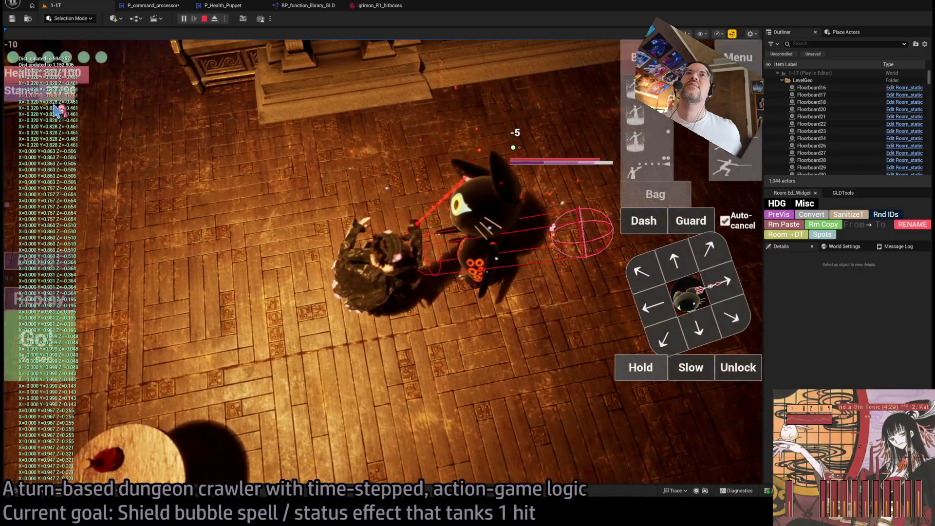
left_click(205, 18)
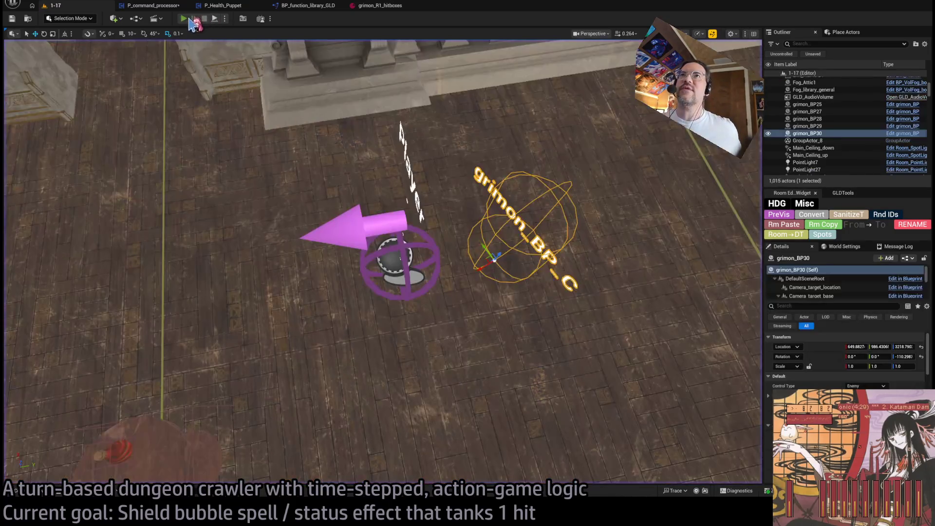
key("alt+p")
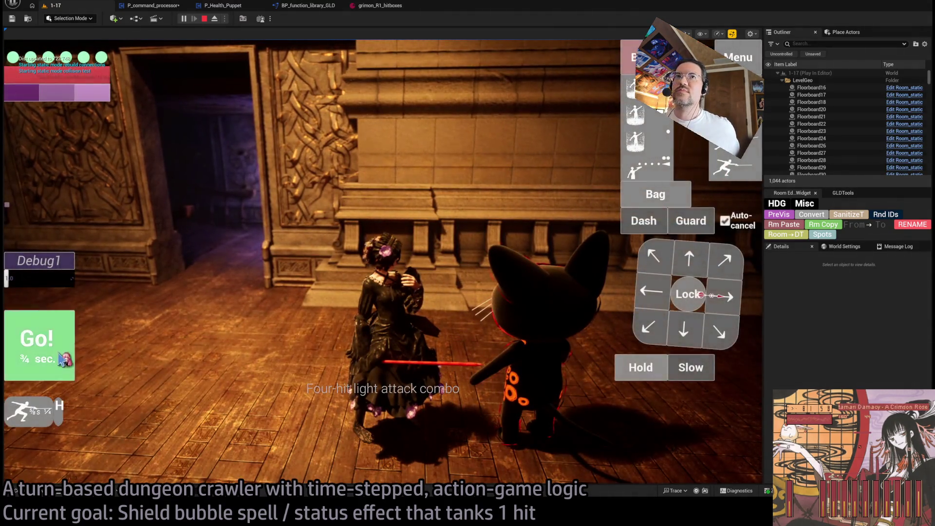
left_click(62, 360)
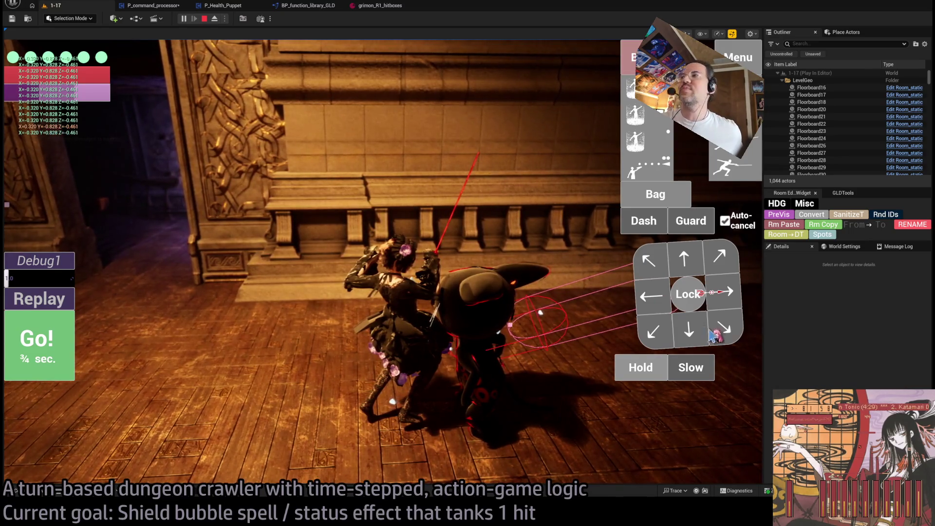
left_click(702, 303)
left_click(686, 336)
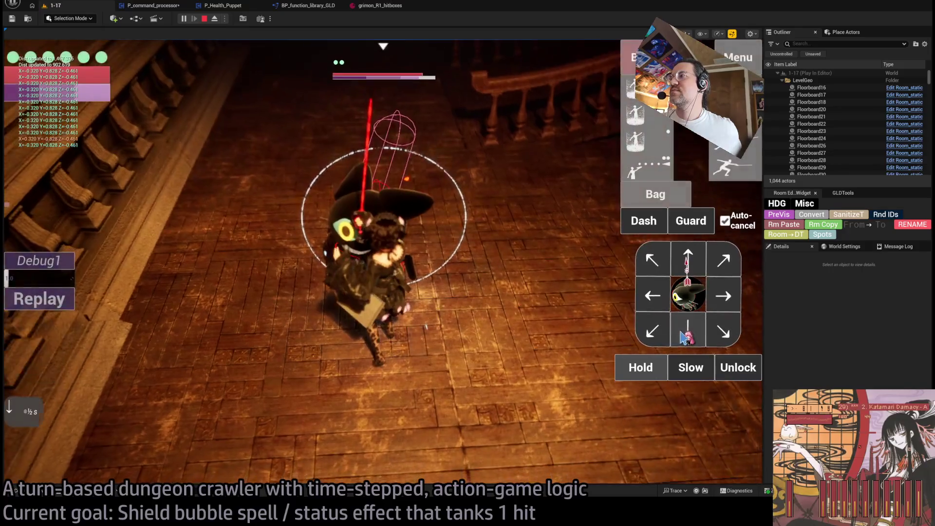
left_click(629, 367)
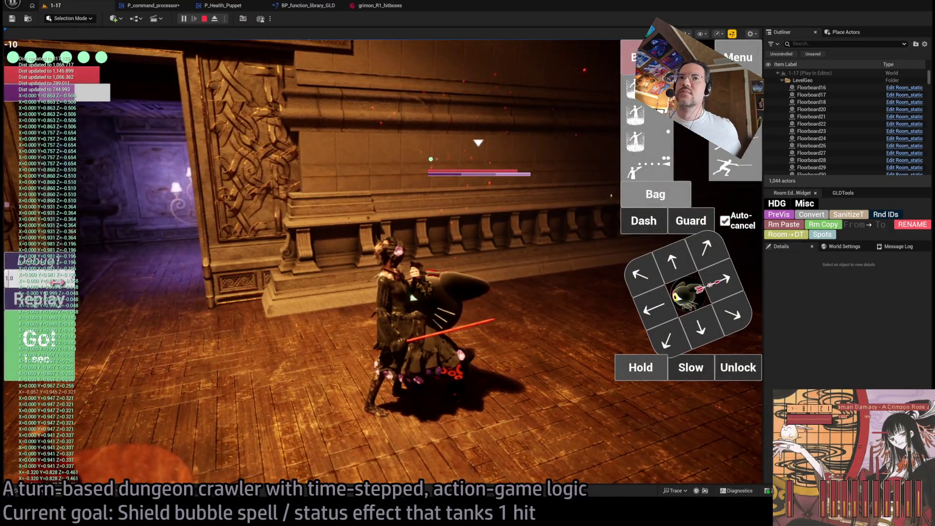
left_click(65, 302)
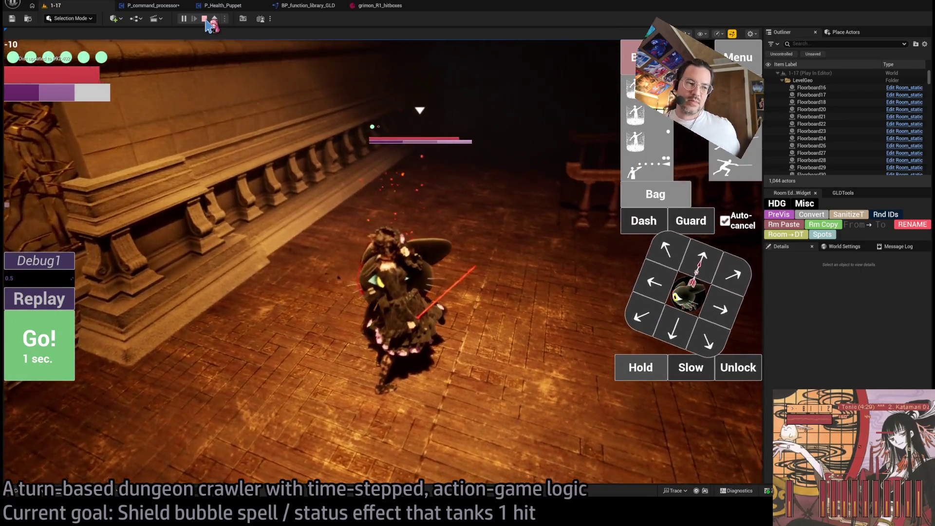
left_click(205, 20)
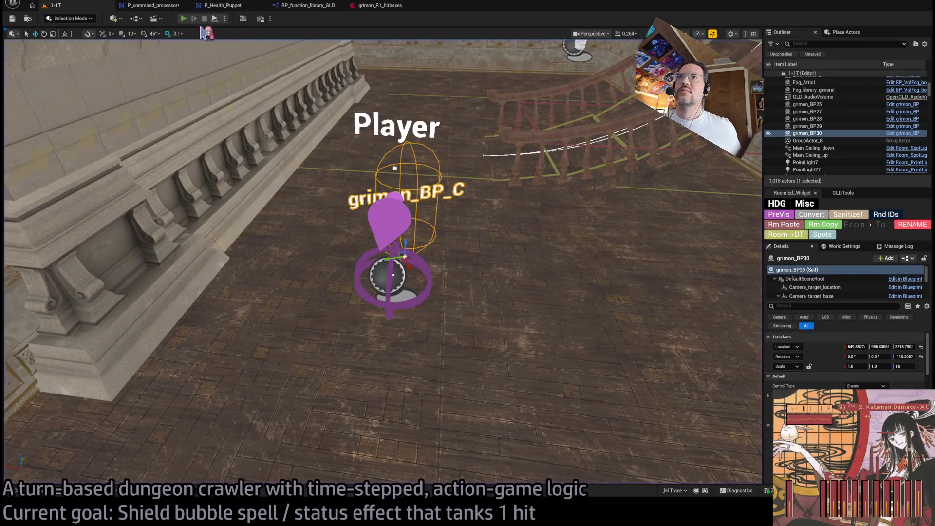
Step: Start a playtest with Alt+P, run the four-hit light combo, lock onto the cat, and queue a backward step
key("alt+p")
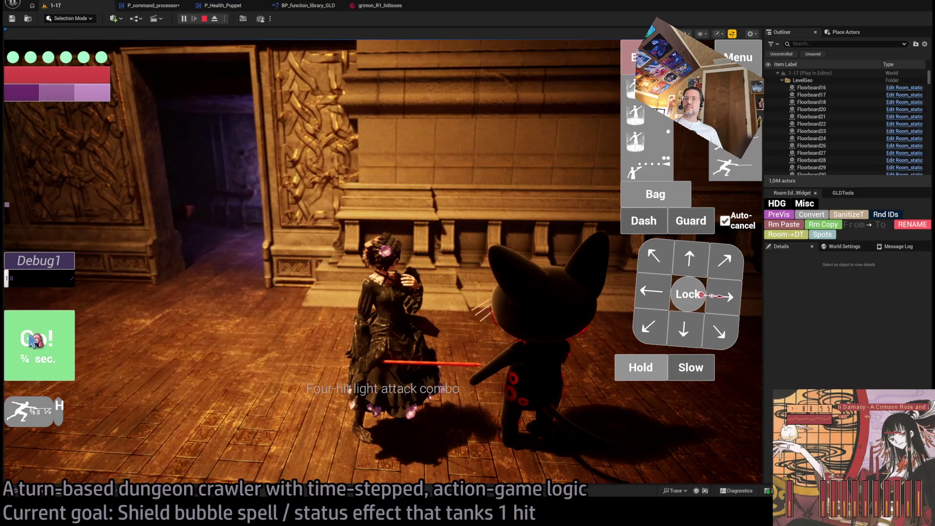
left_click(30, 340)
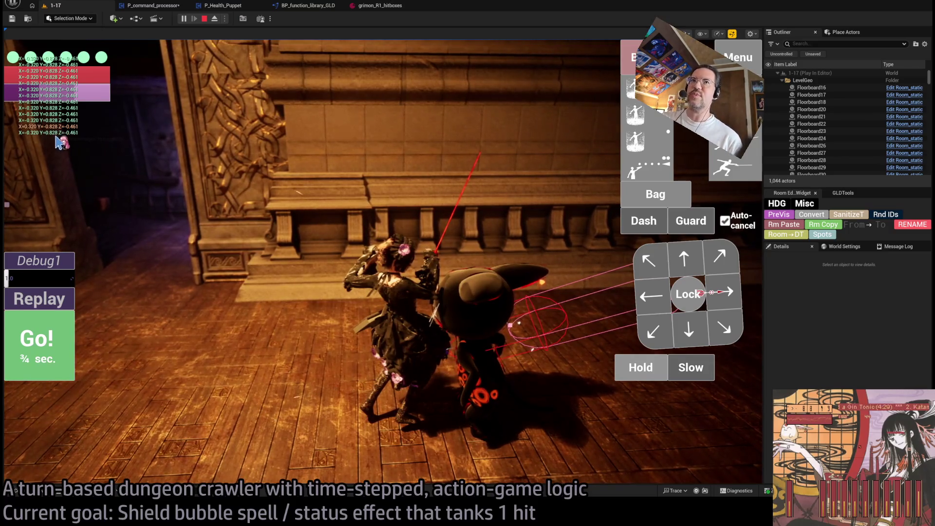
left_click(688, 294)
left_click(688, 330)
left_click(640, 370)
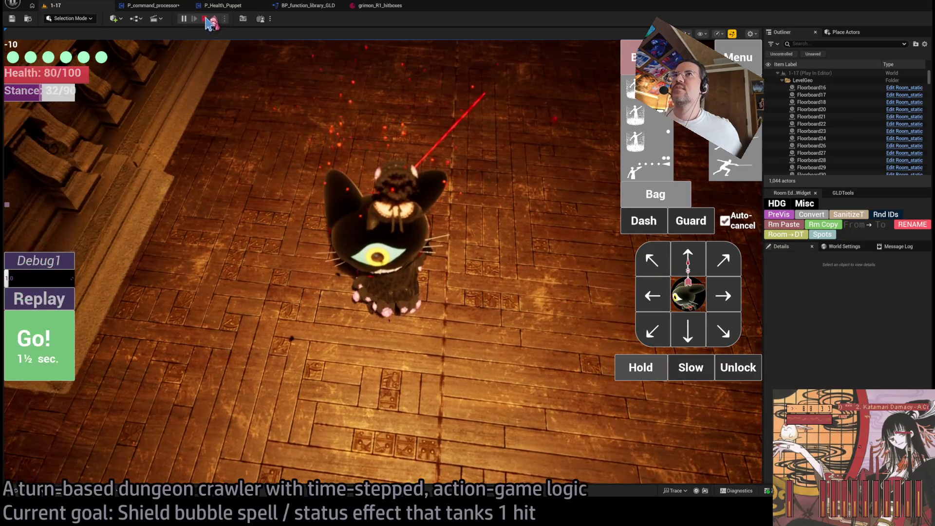
Step: Stop the playtest and move the player's Spawn_marker about 230 units along Y
left_click(205, 18)
scroll(389, 143, "up", 3)
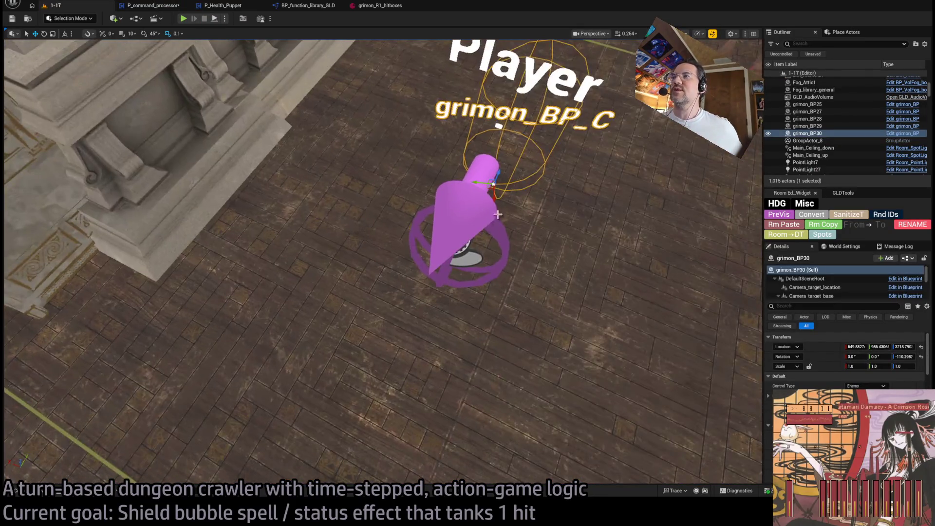
left_click(483, 215)
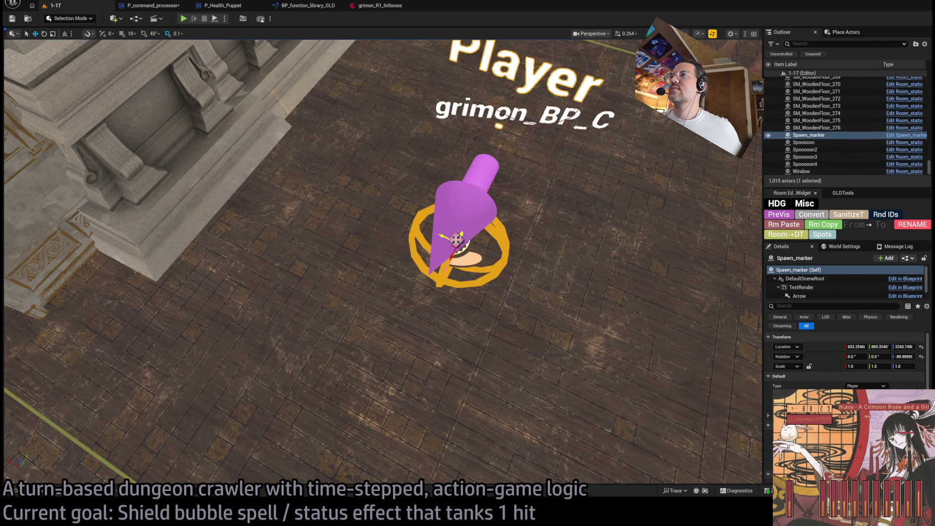
left_click_drag(450, 258, 211, 22)
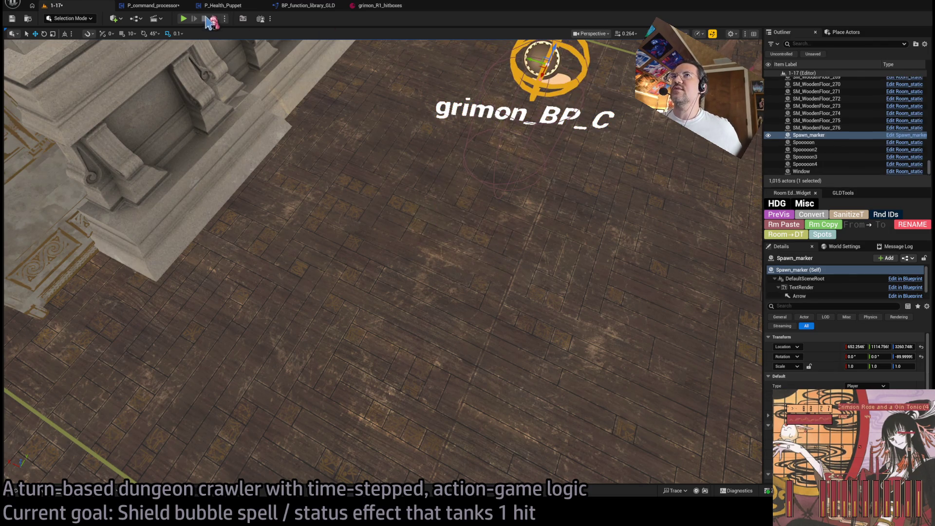
Step: Playtest from the new spawn with a ¾-second turn and further attack turns, then return to P_command_processor
key("alt+p")
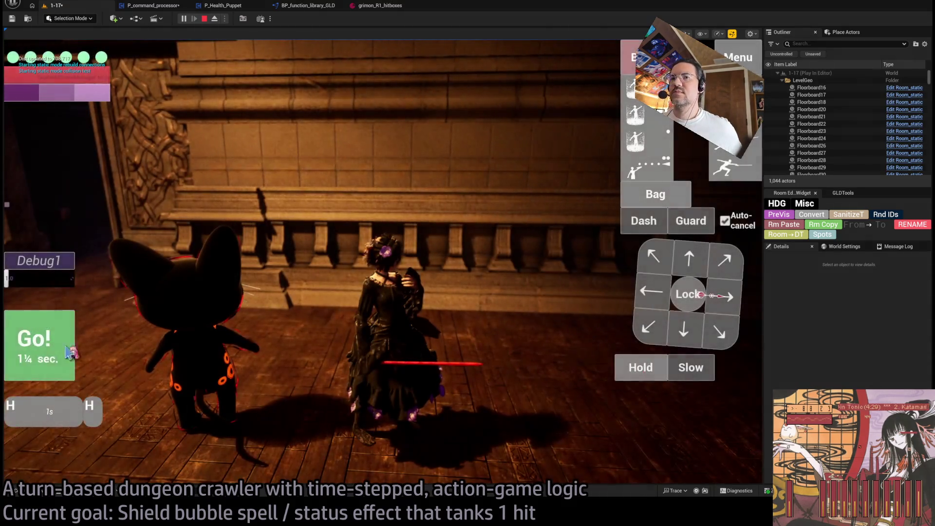
left_click(639, 370)
left_click(41, 346)
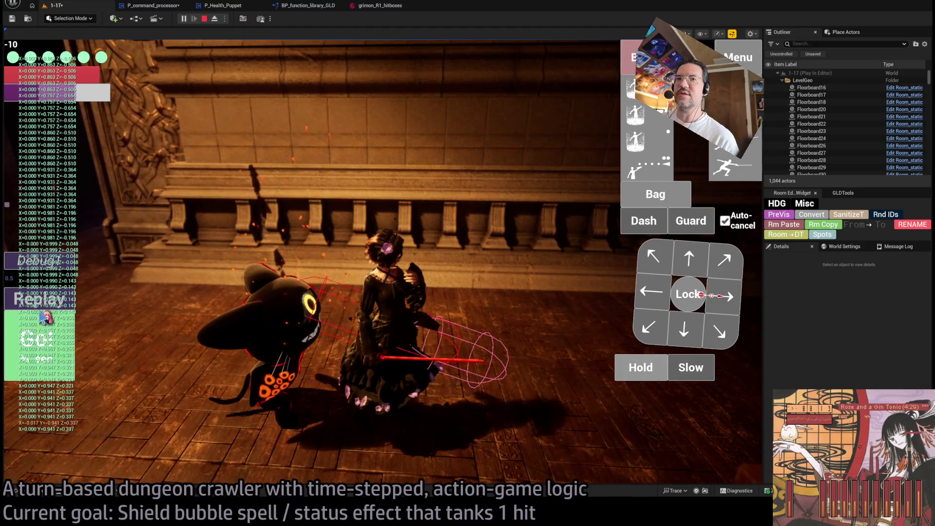
left_click(55, 302)
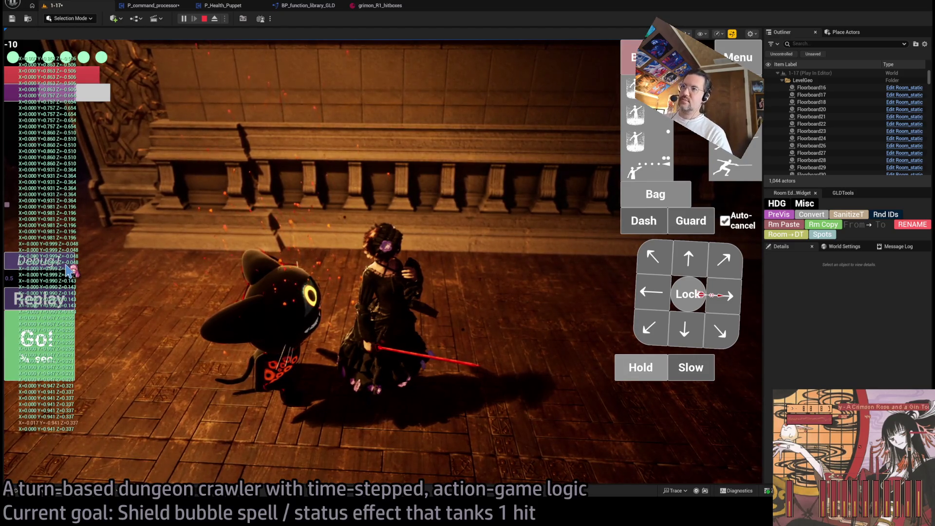
left_click(151, 6)
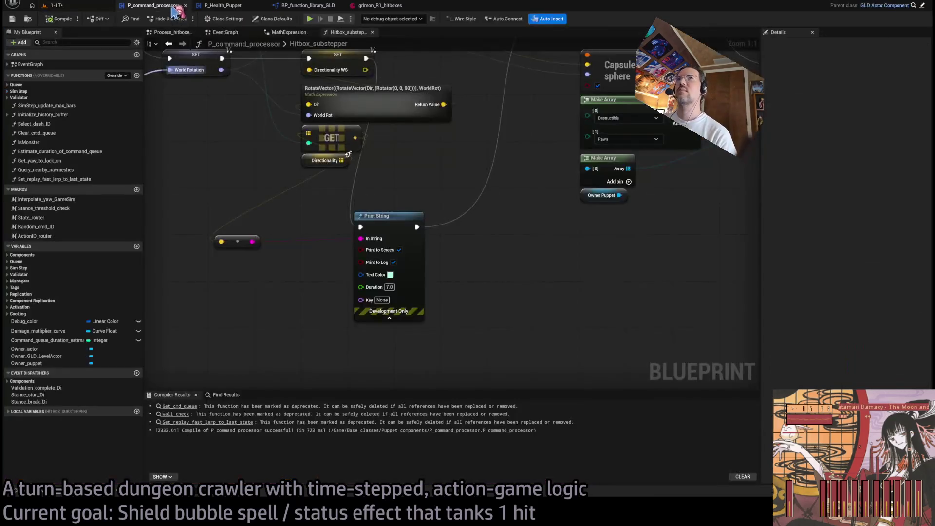
Step: Back in the 1-17 level, play one attack turn with Alt+P, then stop the session
scroll(347, 224, "down", 3)
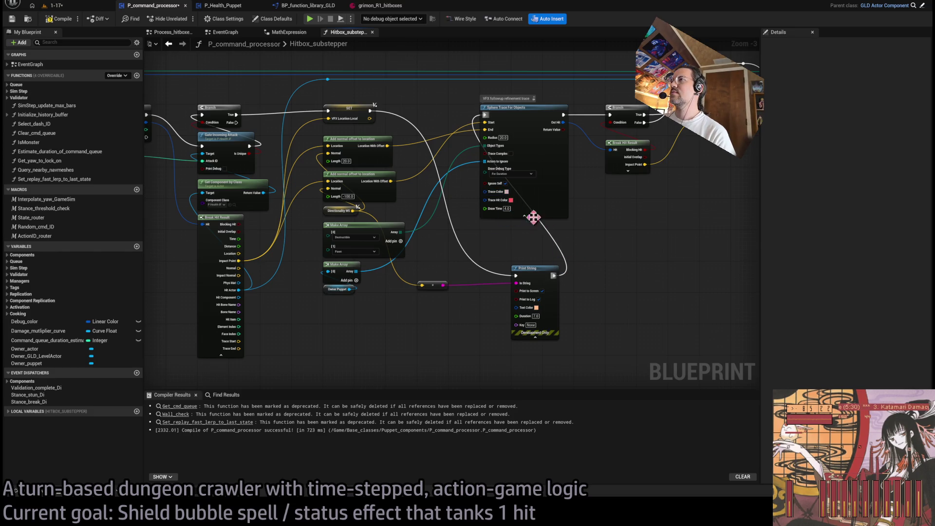
left_click(73, 7)
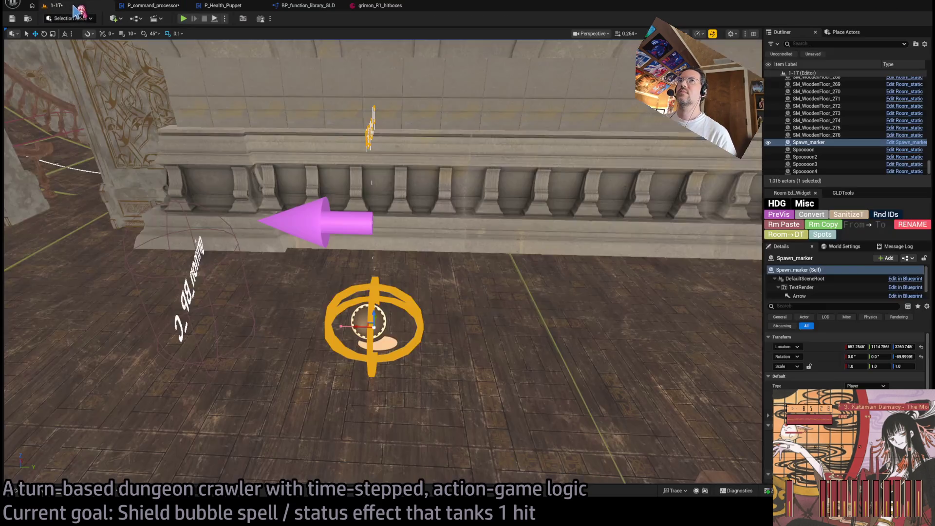
key("alt+p")
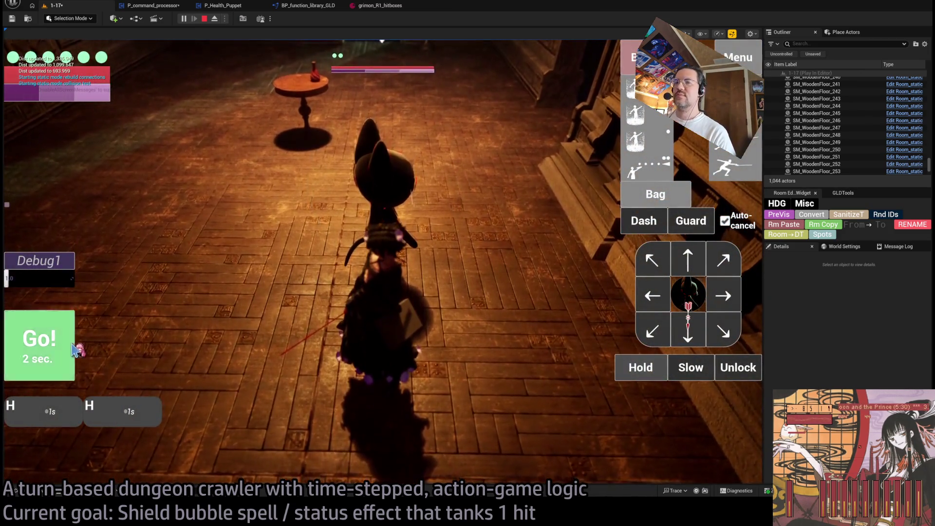
left_click(59, 348)
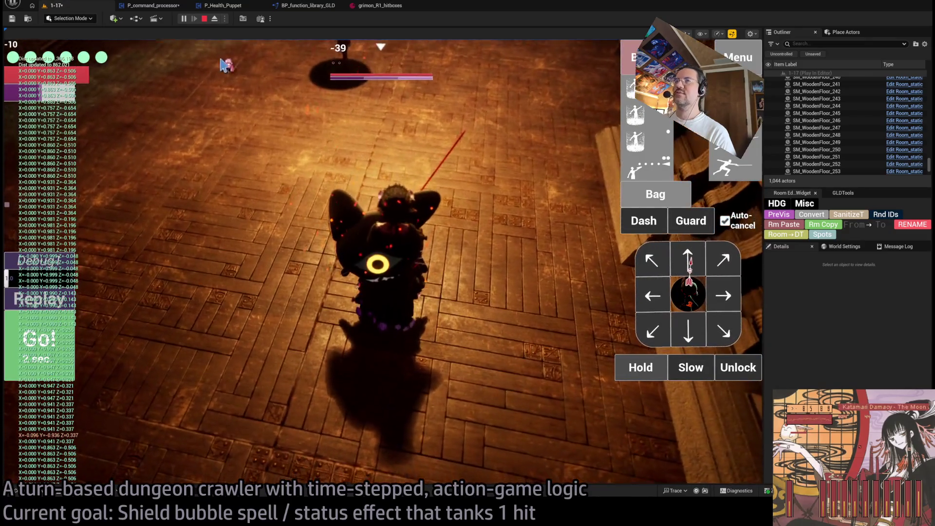
key("Escape")
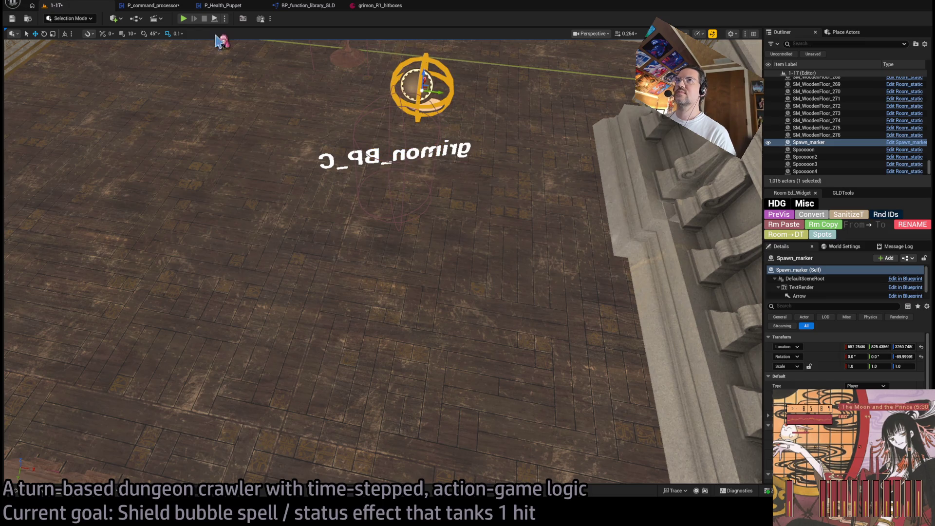
Step: Start a playtest with Auto-cancel enabled, run the four-hit light combo and replay it
left_click(183, 18)
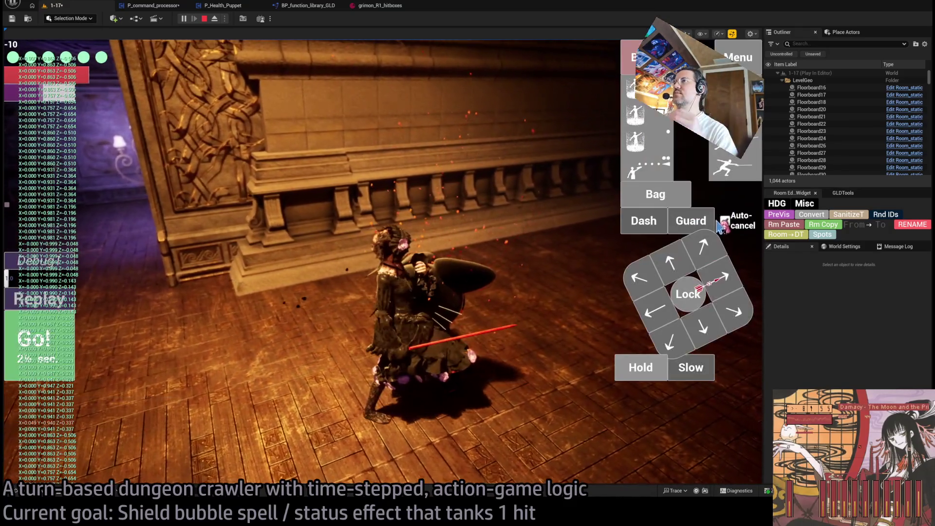
left_click(724, 221)
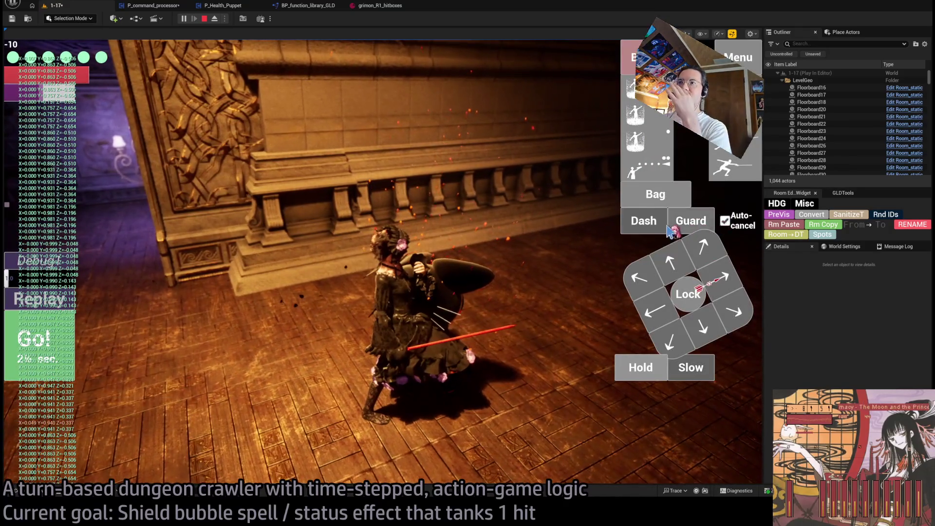
left_click(482, 238)
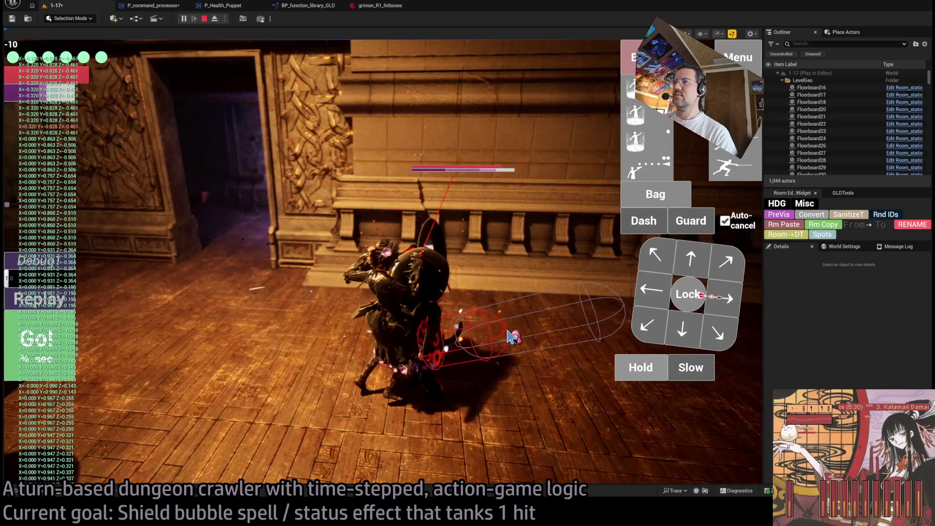
key("space")
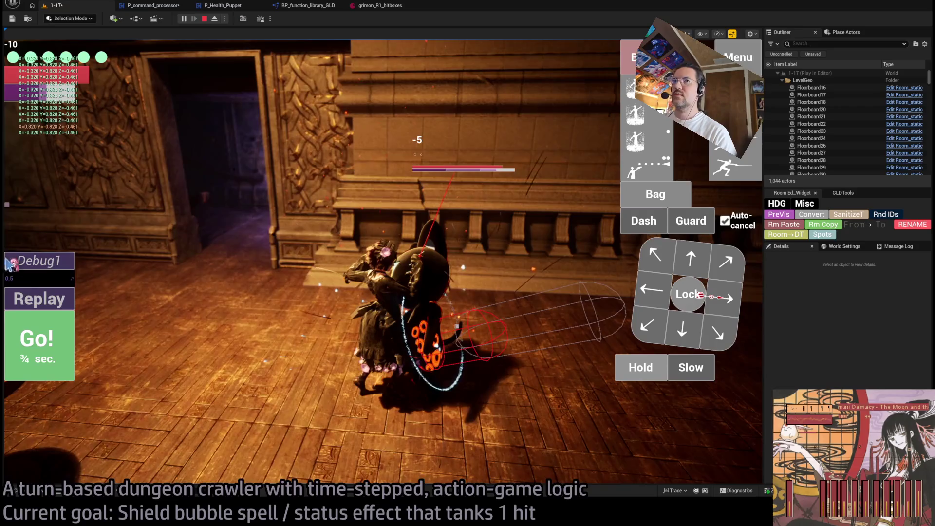
left_click(46, 298)
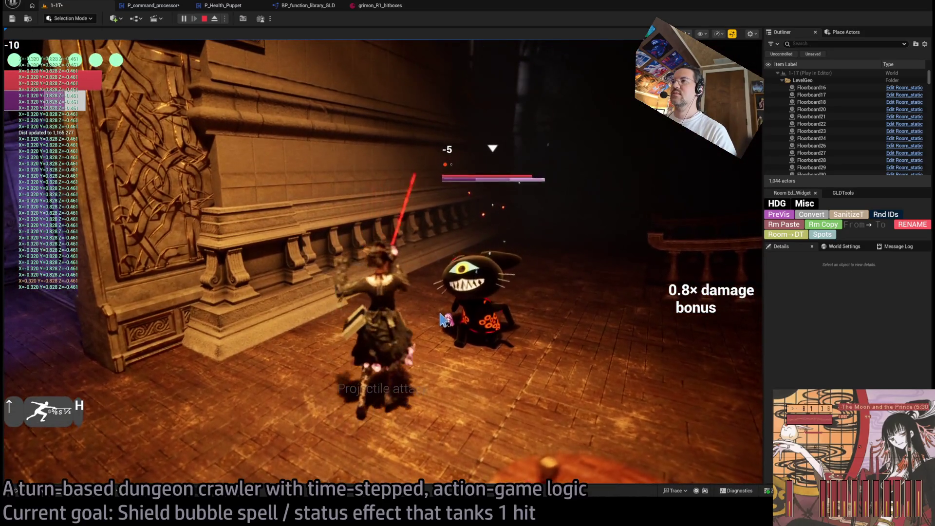
Step: Restart the playtest, replay the last attack turn, then return to the P_command_processor graph
key("Escape")
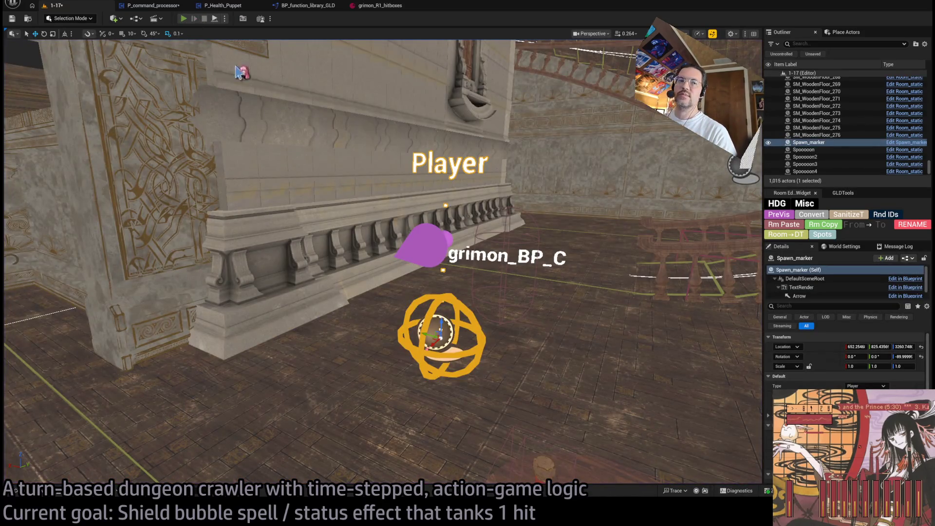
key("alt+p")
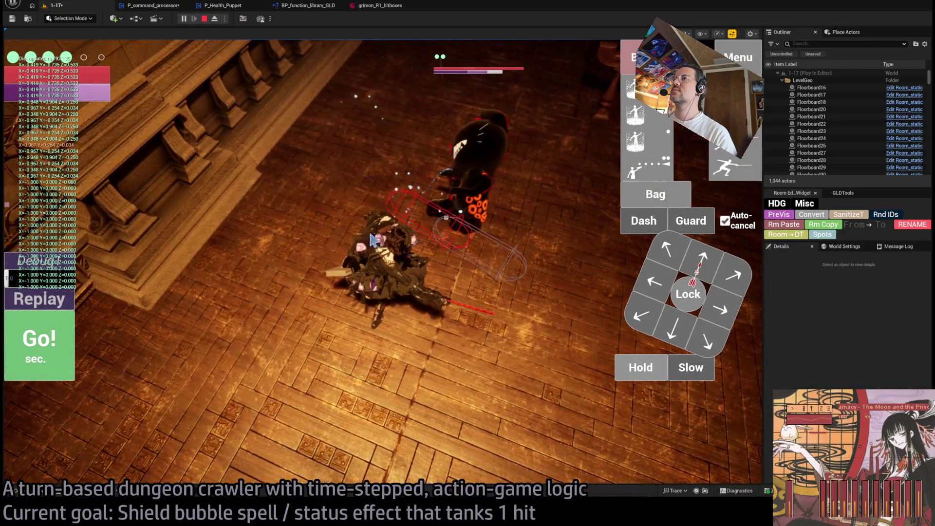
left_click(39, 299)
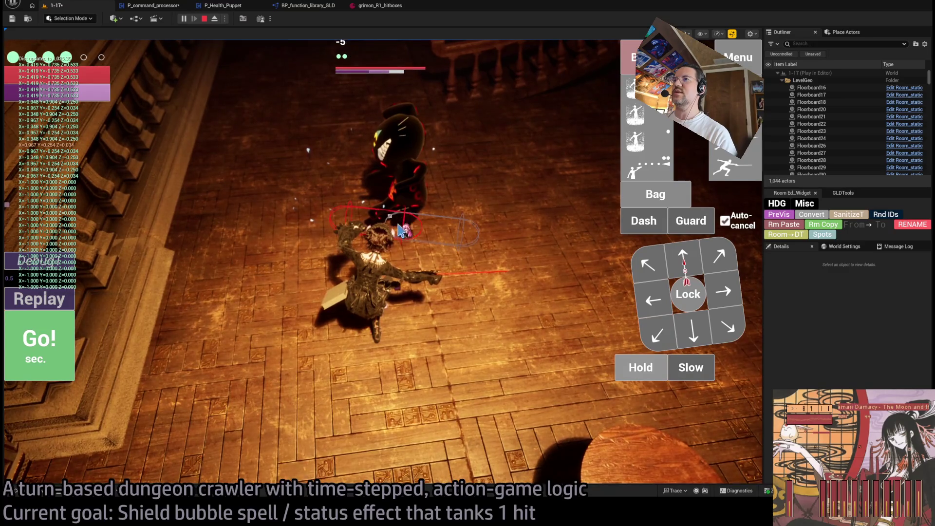
left_click(165, 7)
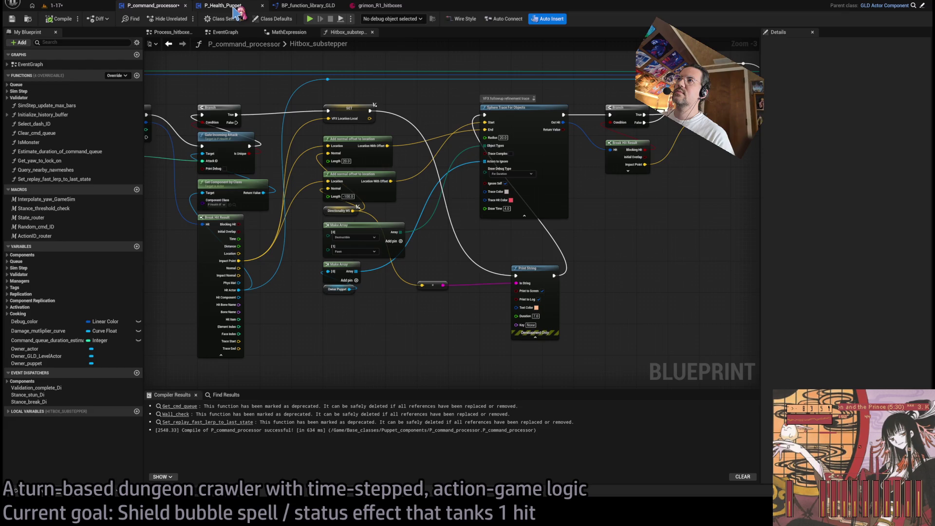
Step: Delete the Print String node from the hitbox trace chain
mouse_move(592, 265)
left_mouse_down()
mouse_move(553, 247)
mouse_move(598, 300)
left_mouse_up()
scroll(461, 263, "down", 1)
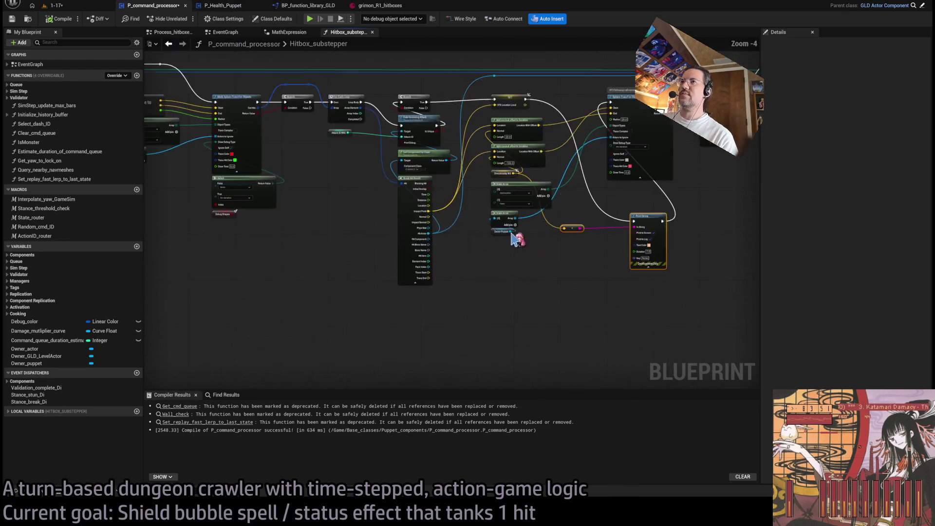
left_click(316, 321)
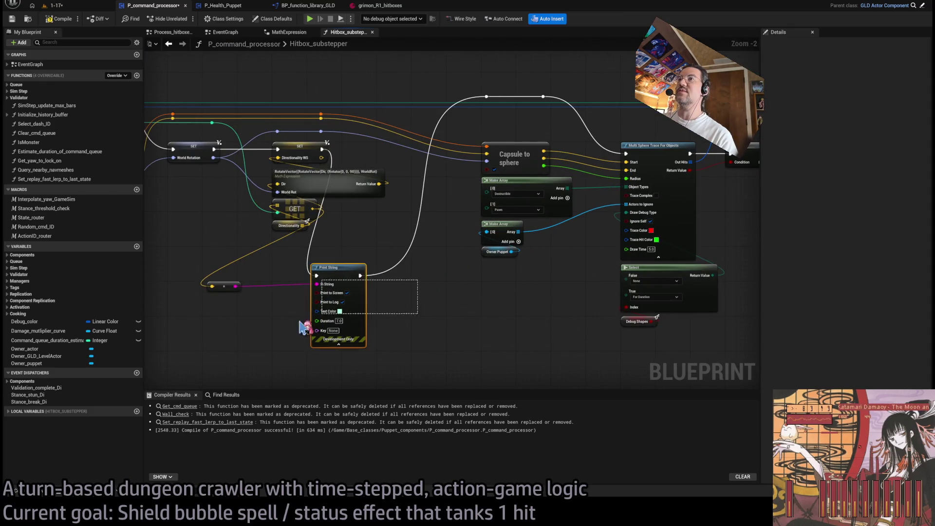
key("Delete")
scroll(332, 151, "up", 2)
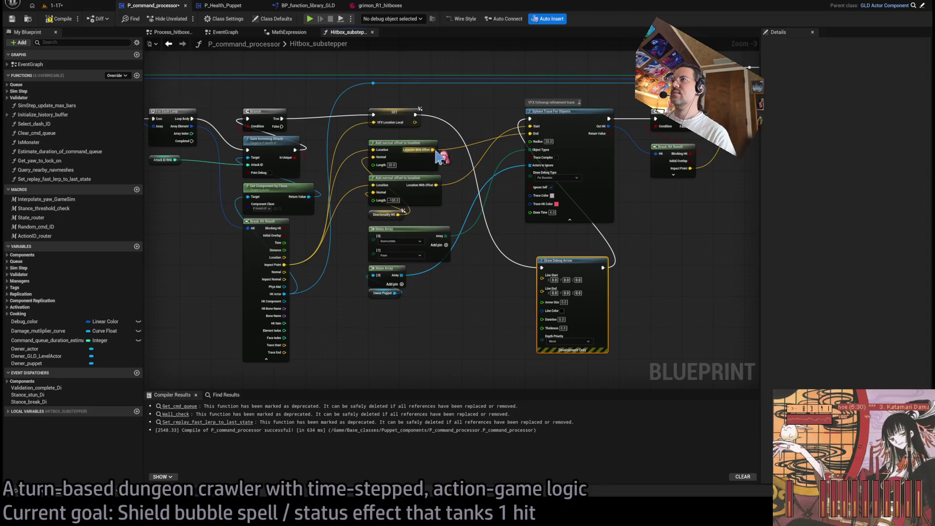
Step: Wire a Draw Debug Arrow between both offset locations at Thickness 5.0, then playtest level 1-17
mouse_move(433, 151)
left_mouse_down()
mouse_move(548, 271)
mouse_move(545, 288)
left_mouse_up()
mouse_move(542, 268)
left_mouse_down()
mouse_move(521, 267)
mouse_move(480, 314)
mouse_move(542, 268)
mouse_move(572, 277)
mouse_move(437, 191)
left_mouse_up()
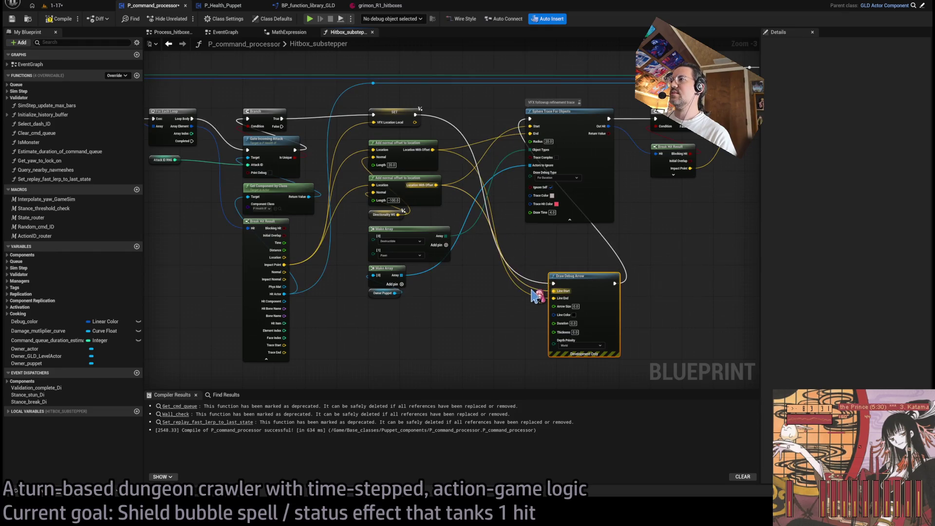
mouse_move(538, 296)
left_mouse_down()
mouse_move(488, 205)
mouse_move(484, 142)
mouse_move(433, 150)
left_mouse_up()
mouse_move(595, 243)
left_mouse_down()
mouse_move(507, 243)
mouse_move(525, 256)
left_mouse_up()
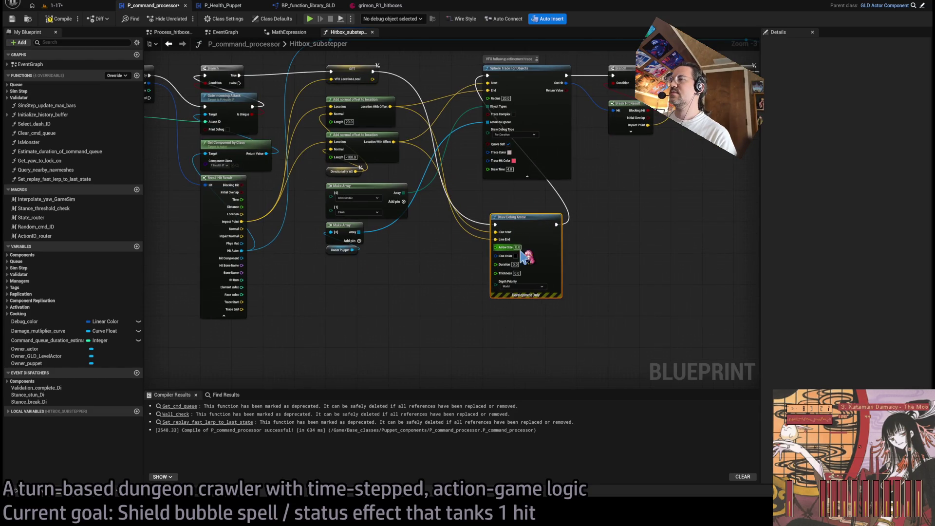
left_click(517, 274)
key("Return")
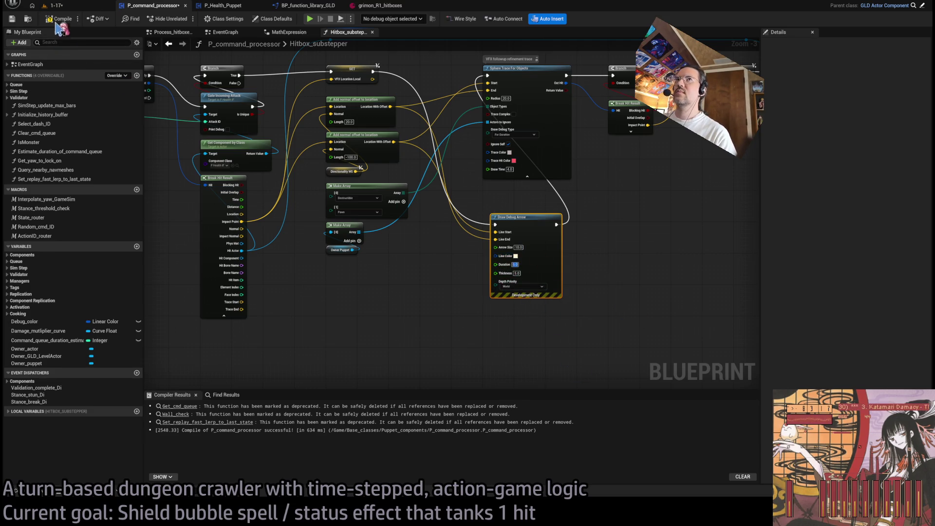
left_click(73, 6)
left_click(185, 18)
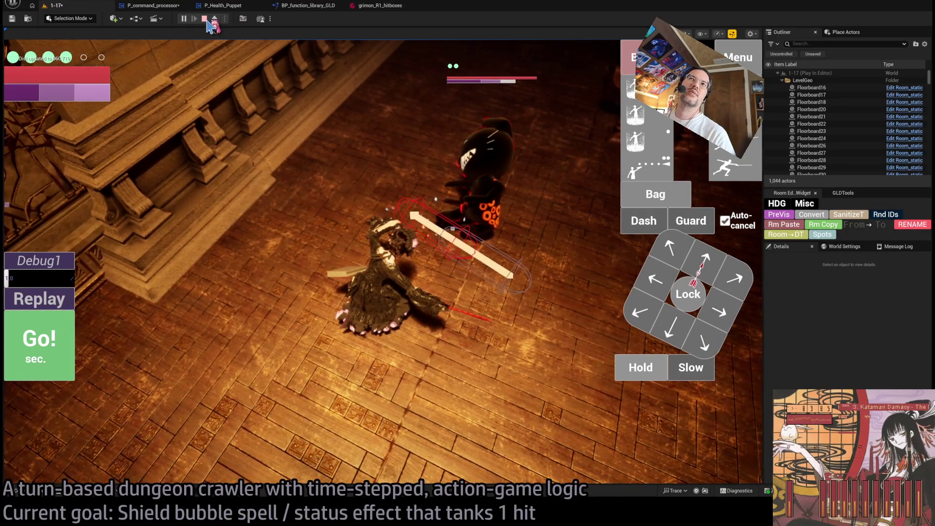
Step: Stop the arrow playtest and go back to the Hitbox_substepper graph
left_click(205, 19)
left_click(168, 10)
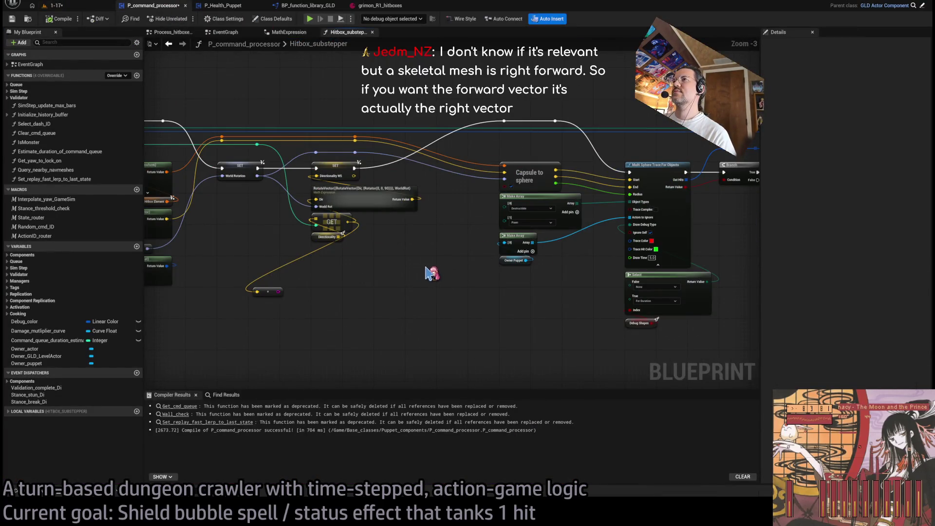
Step: Zoom in on the RotateVector MathExpression node and open its read-only inner graph
left_click_drag(269, 295, 323, 276)
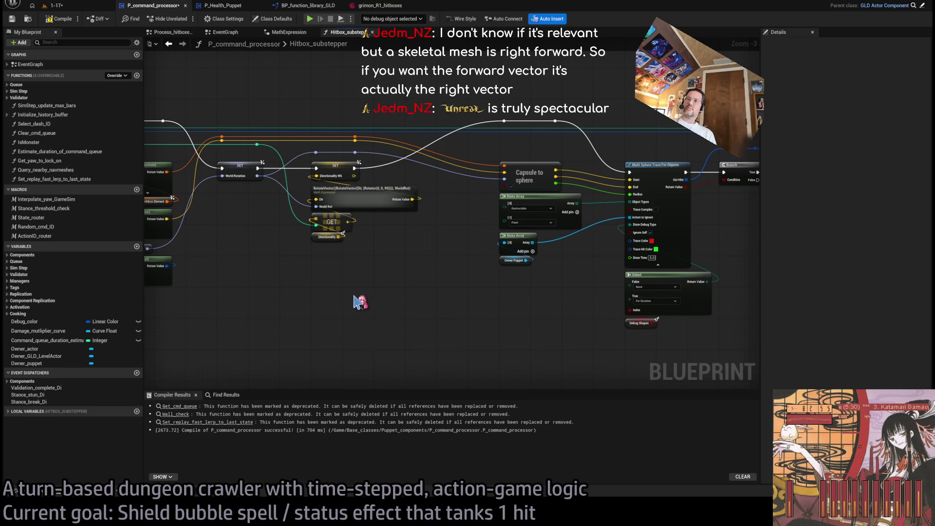
scroll(485, 280, "up", 2)
scroll(485, 279, "up", 1)
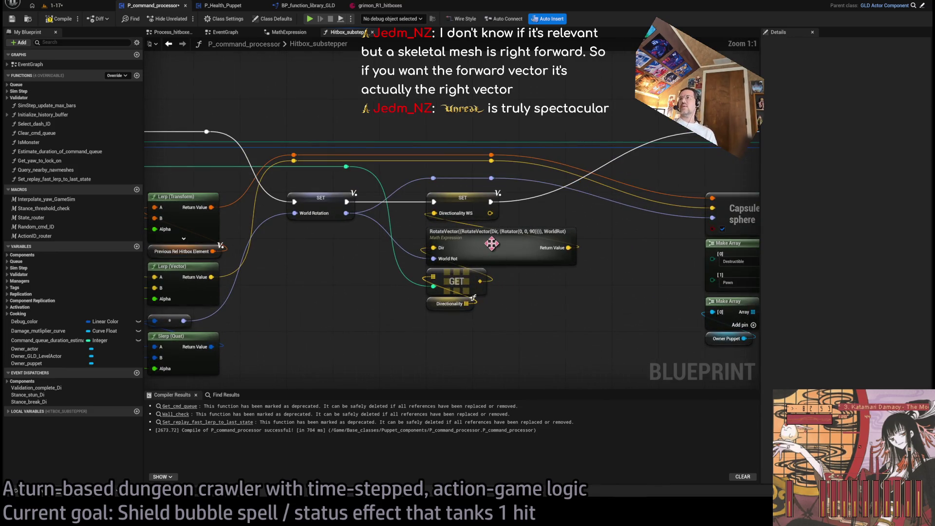
double_click(501, 242)
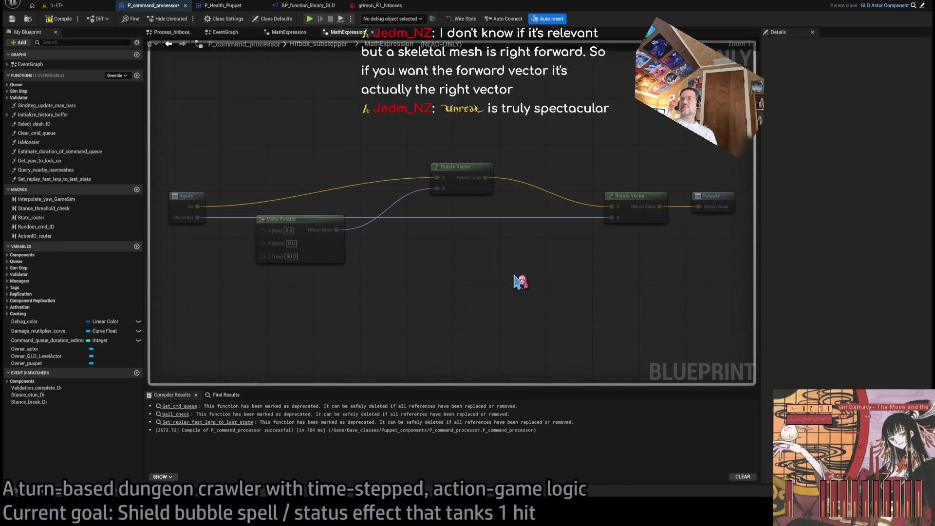
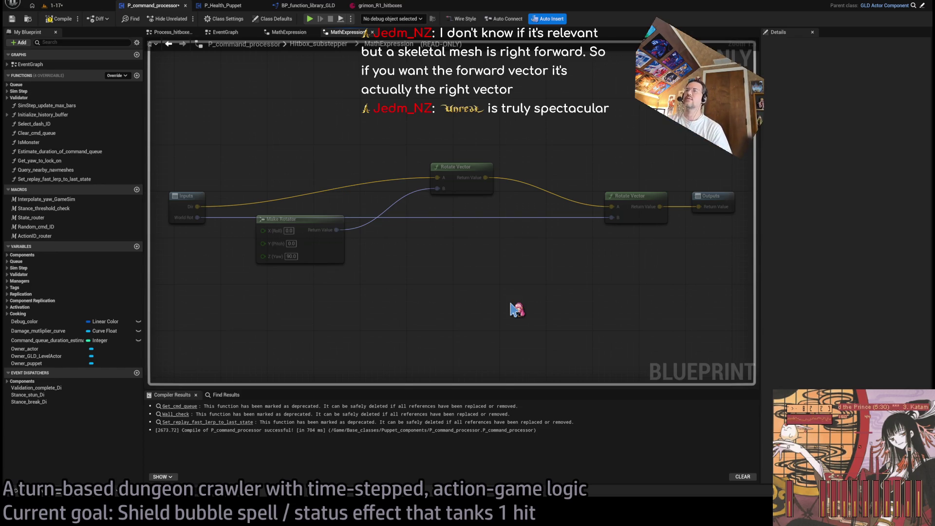
Step: Open the RotateVector expression's internal graph in the Hitbox_substepper function
left_click(319, 44)
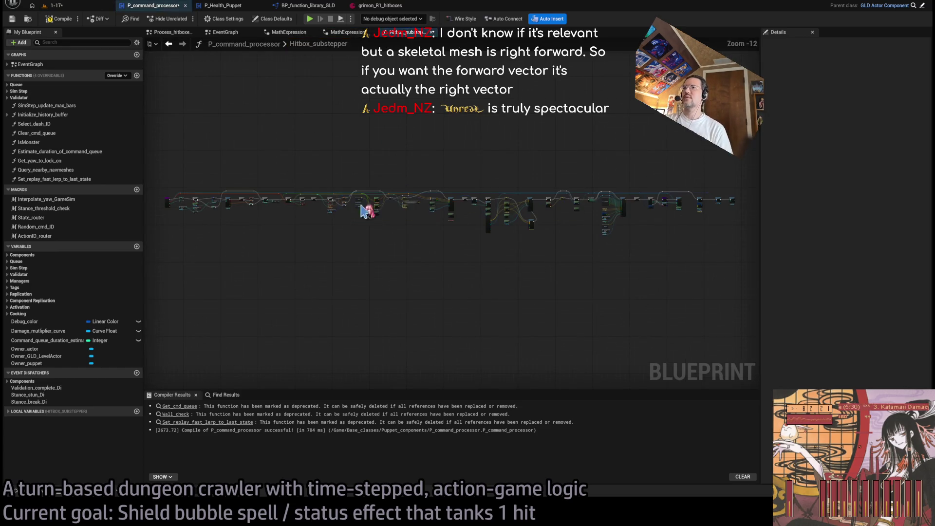
scroll(363, 210, "up", 8)
scroll(539, 263, "up", 1)
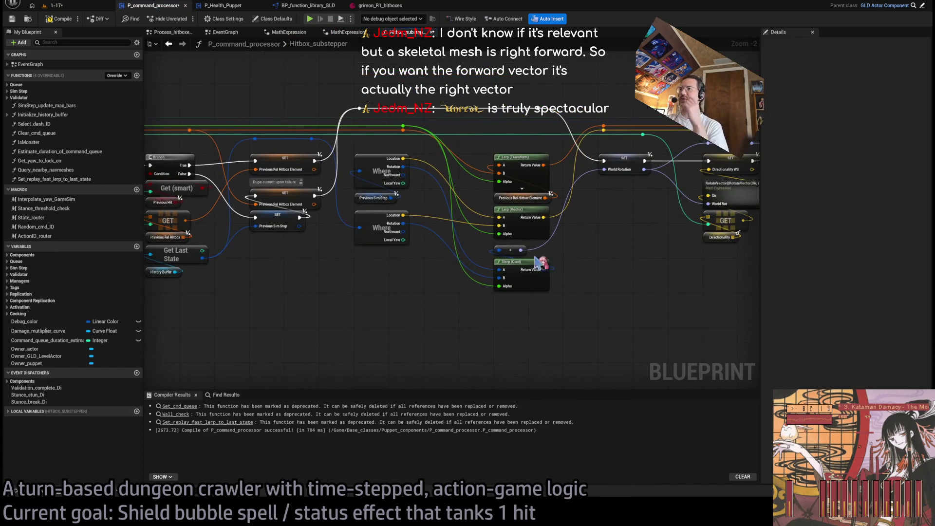
scroll(491, 254, "up", 2)
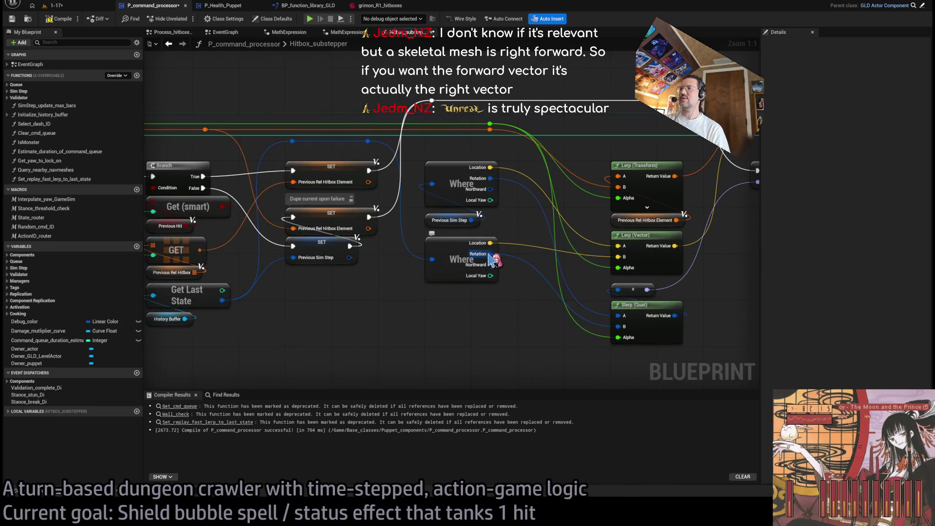
mouse_move(526, 351)
left_mouse_down()
mouse_move(447, 339)
mouse_move(504, 220)
left_mouse_up()
left_click_drag(469, 268, 507, 258)
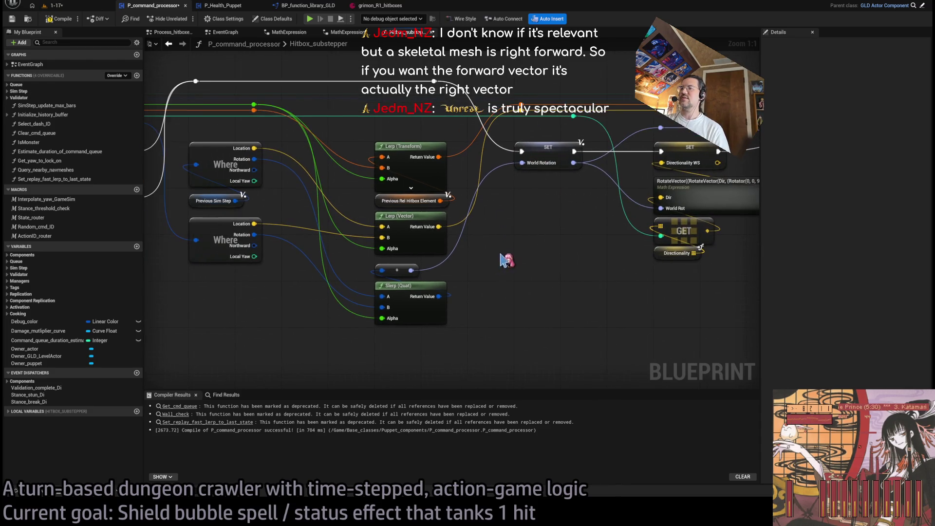
scroll(424, 297, "down", 2)
double_click(629, 208)
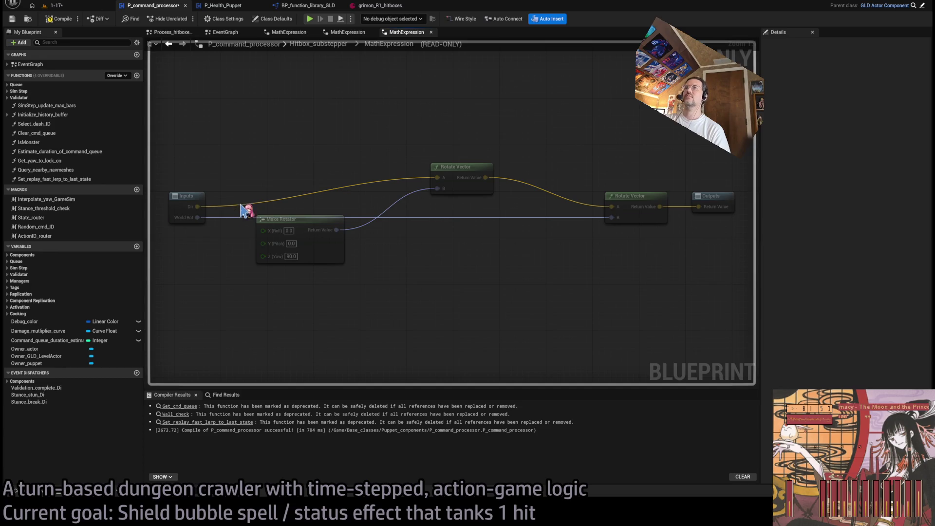
Step: Check the other blueprint tabs, then inspect the RotateVector graph's Make Rotator with 90 yaw
left_click(318, 44)
left_click(100, 21)
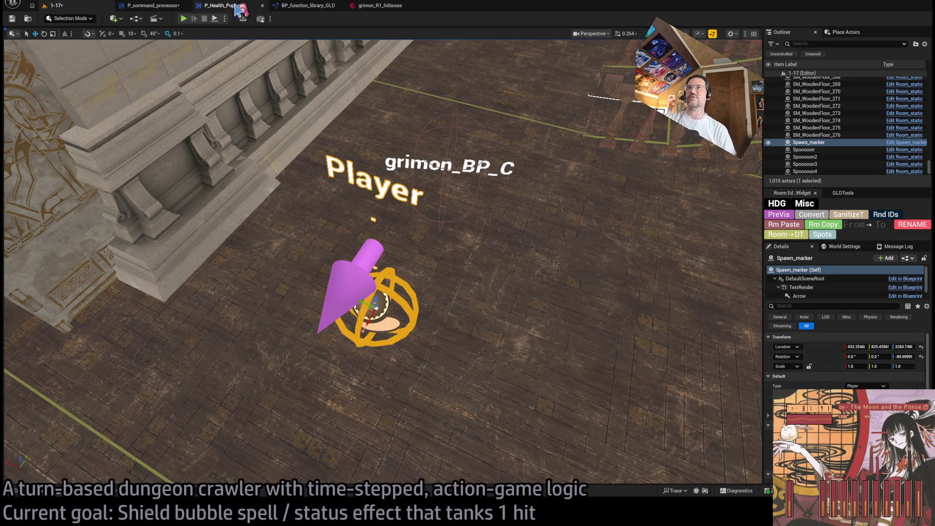
left_click(280, 6)
left_click(154, 5)
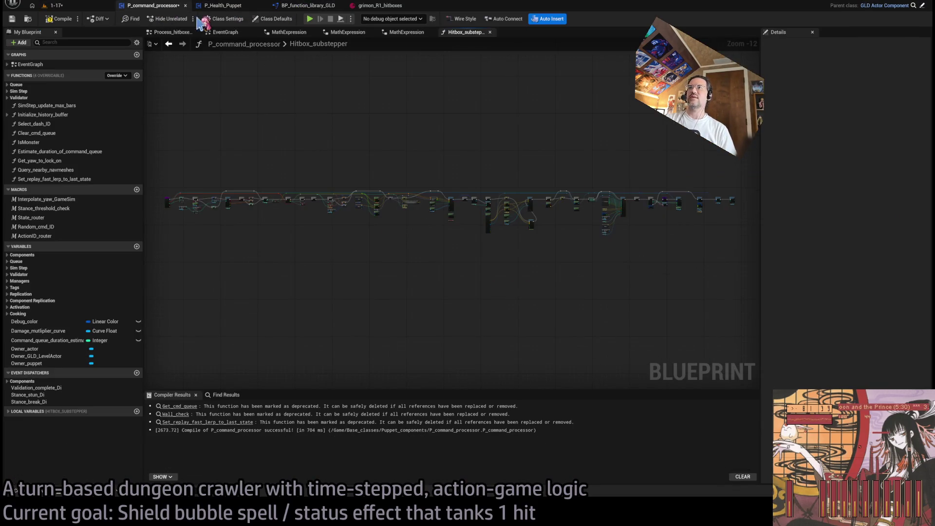
left_click(325, 6)
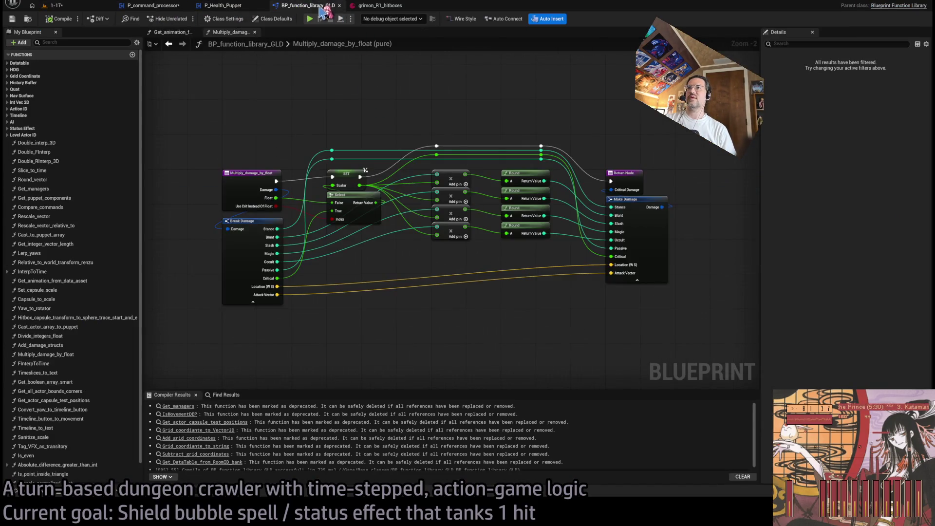
left_click(223, 6)
left_click(153, 6)
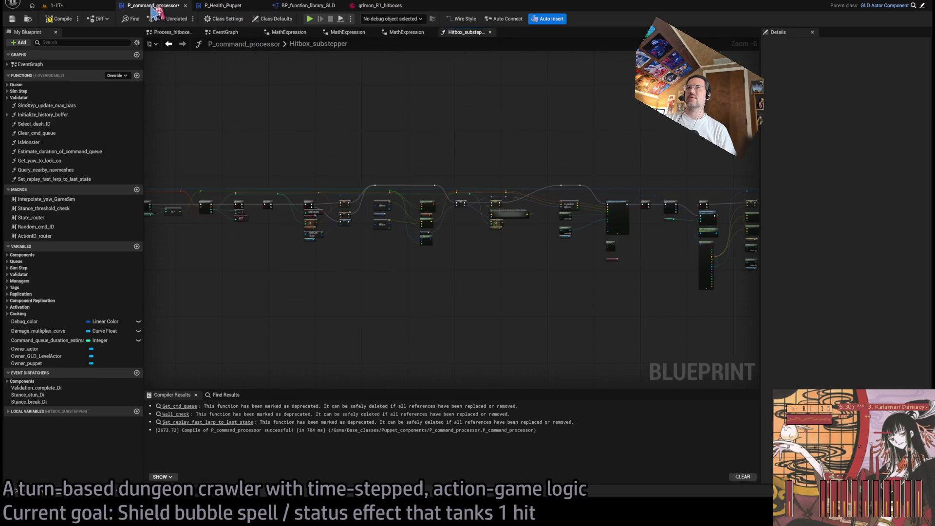
scroll(546, 240, "up", 5)
double_click(487, 194)
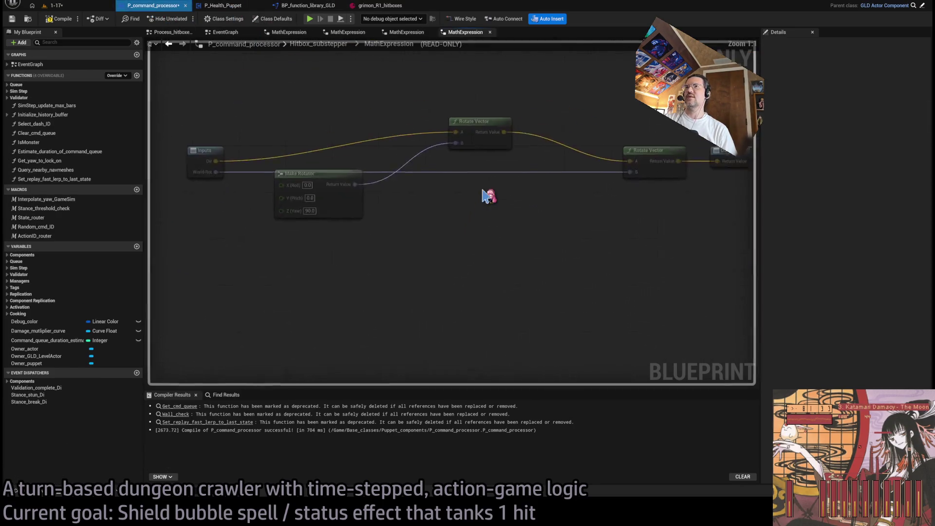
left_click(319, 235)
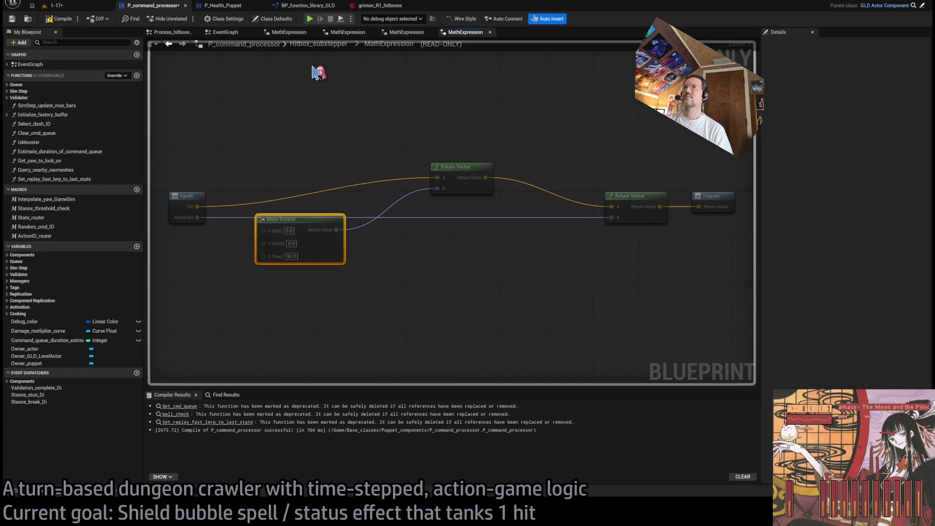
Step: Rewrite the RotateVector expression, replacing the fixed 90 yaw with a FlatYawAdj input
left_click(319, 44)
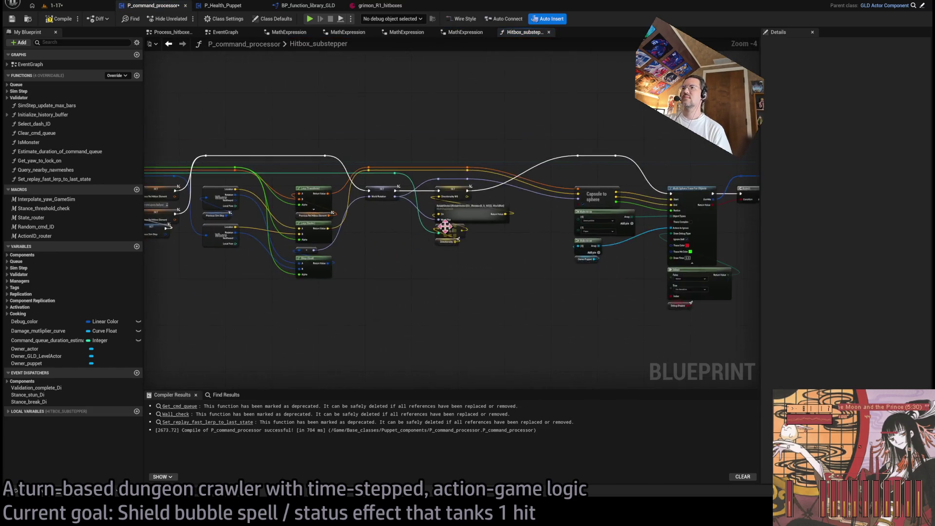
scroll(445, 226, "up", 4)
left_click(524, 202)
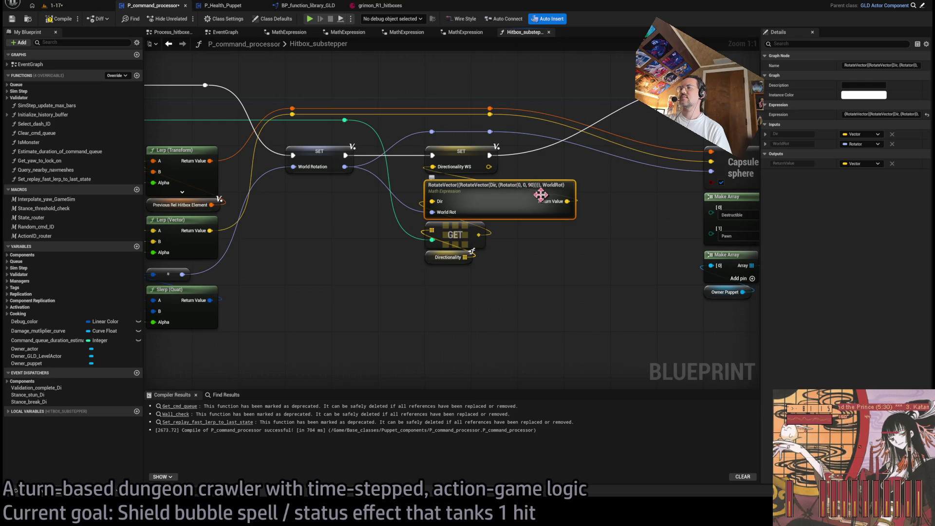
left_click(533, 188)
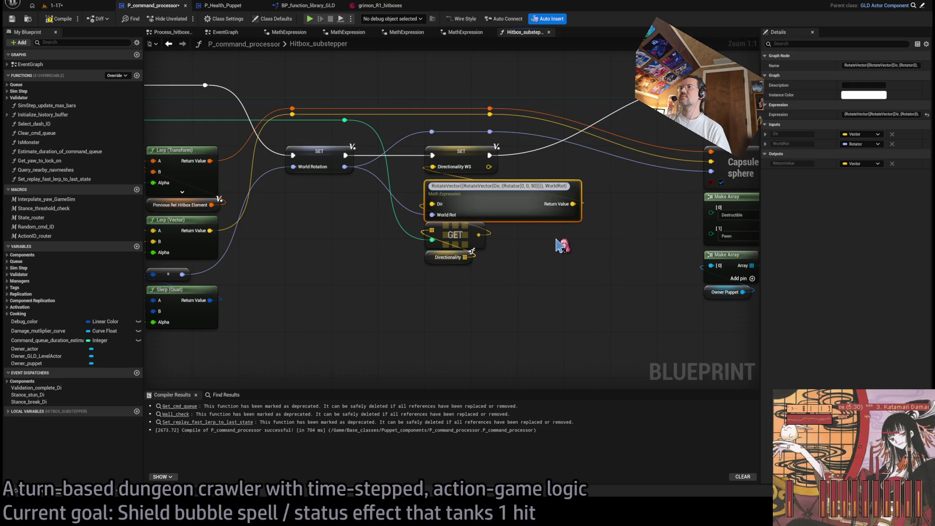
type("-")
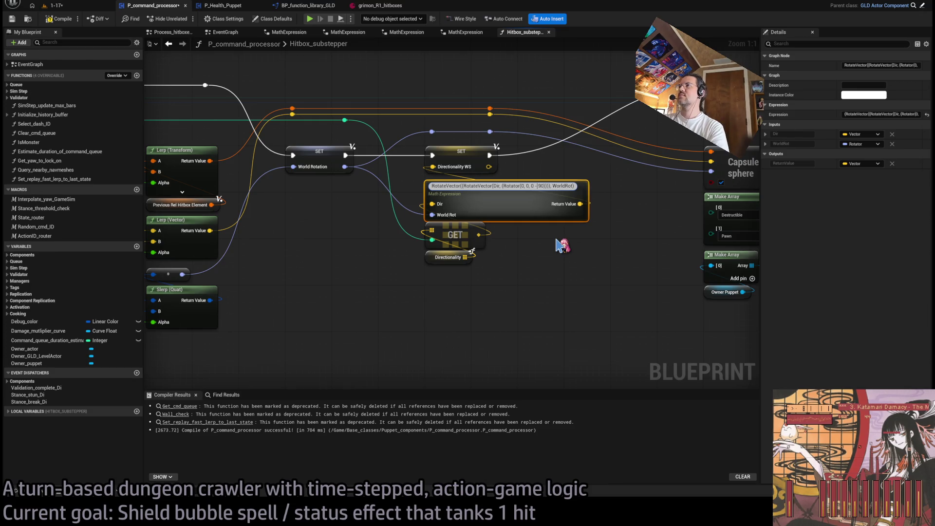
key("BackSpace")
key("Delete")
key("Delete")
key("Delete")
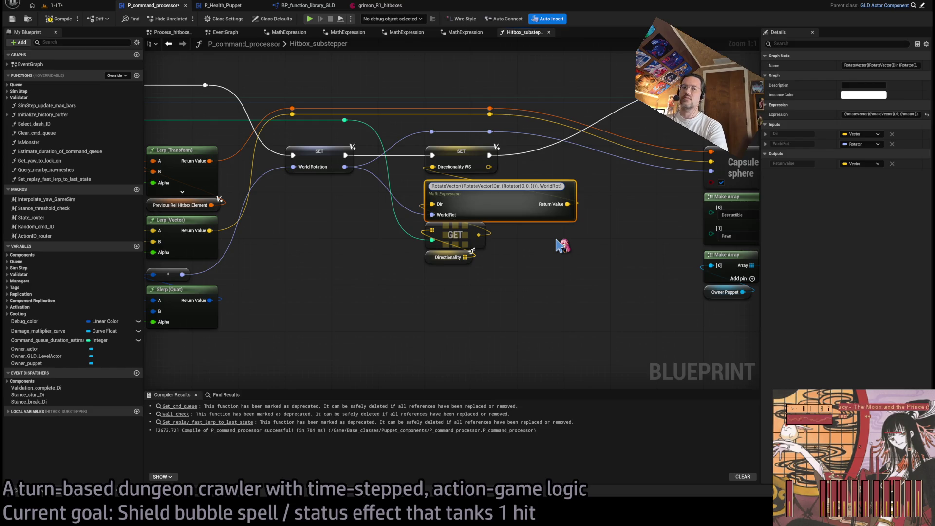
type("FlatRotation")
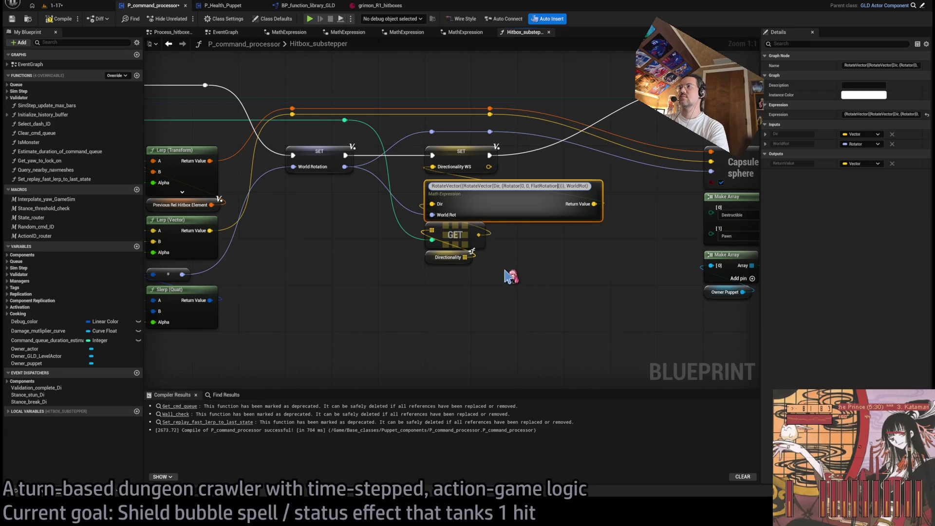
key("BackSpace")
key("BackSpace")
key("BackSpace")
type("YawAdj")
key("Return")
Step: Move the Directionality GET node clear, set Flat Yaw Adj to -90, and go to the level
left_click_drag(461, 236, 463, 266)
left_click(539, 199)
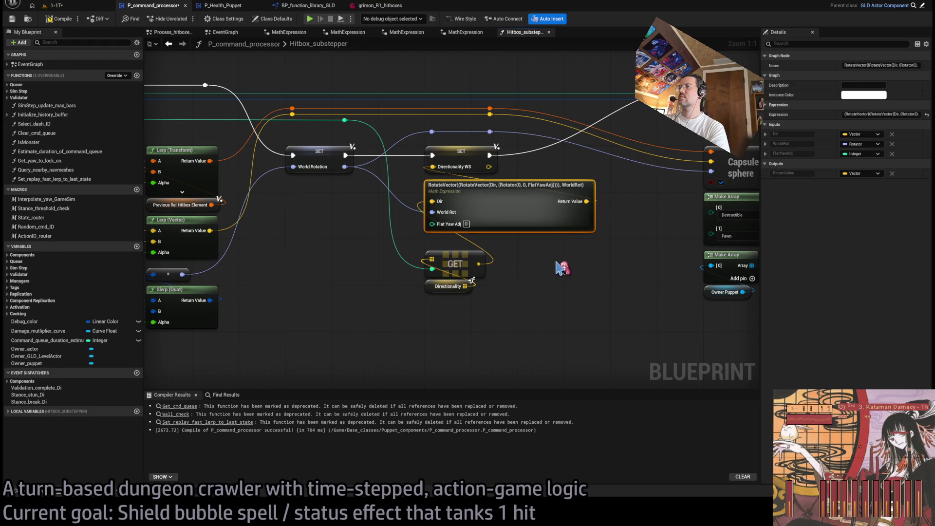
left_click(560, 268)
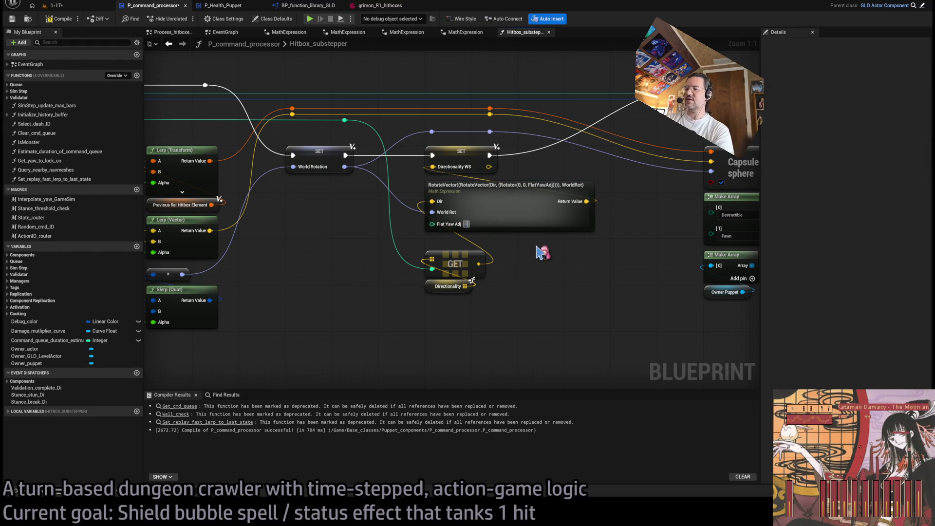
type("-90")
key("Return")
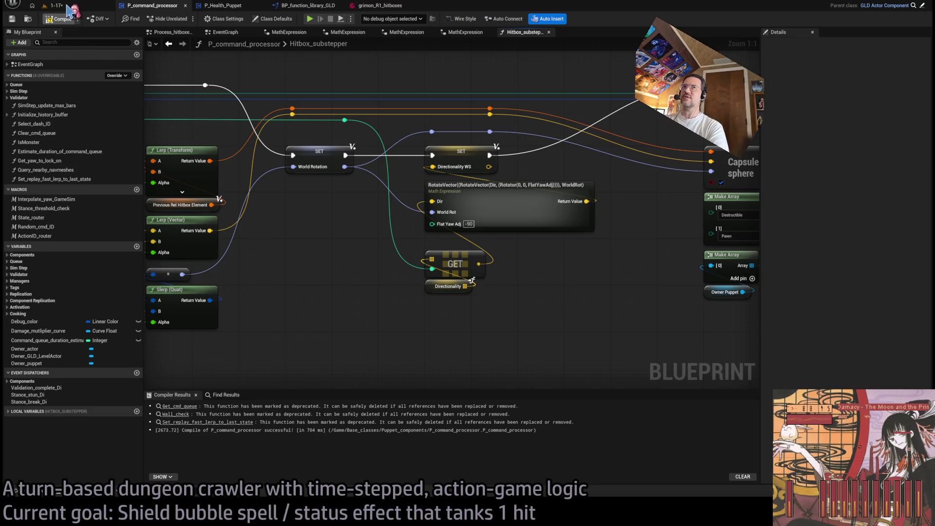
left_click(67, 6)
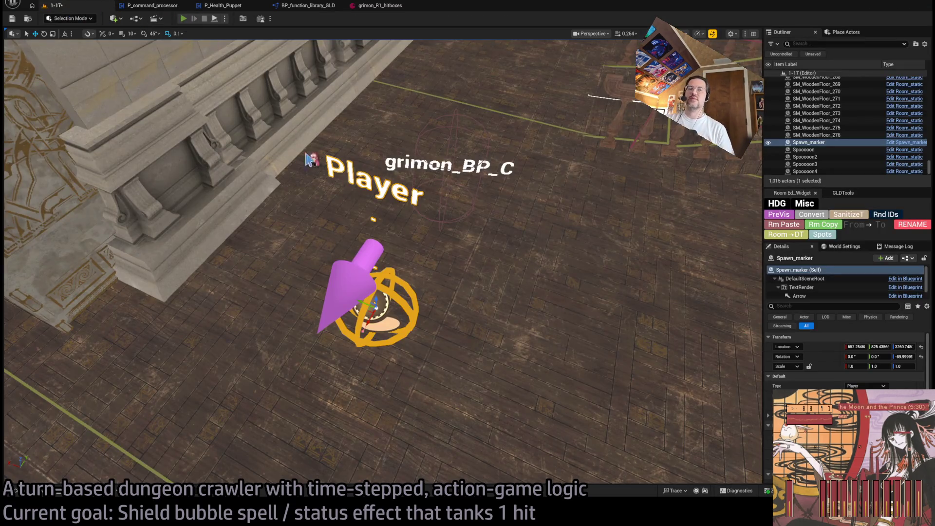
key("alt+p")
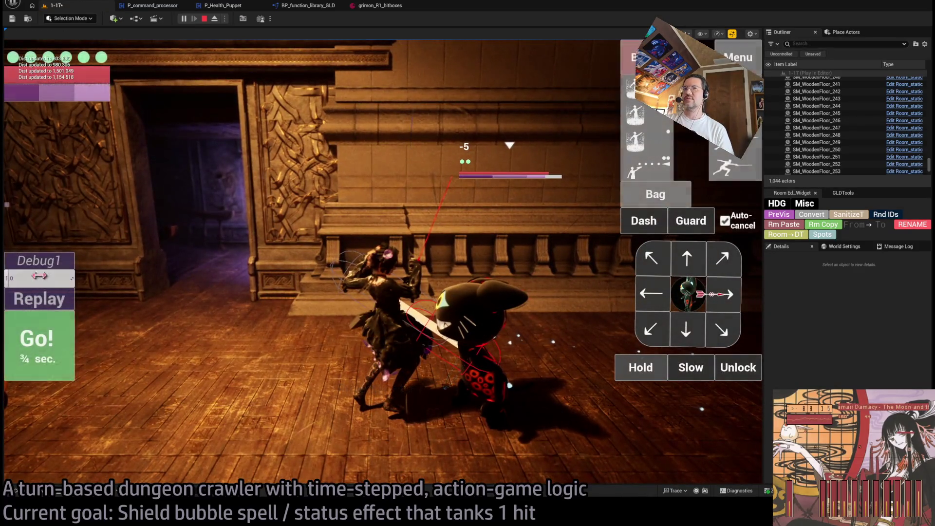
left_click(42, 303)
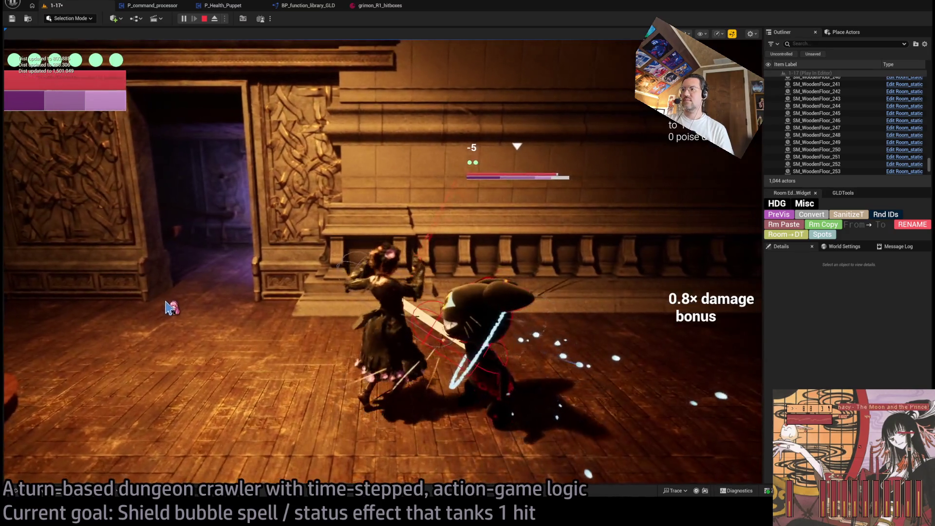
left_click(63, 301)
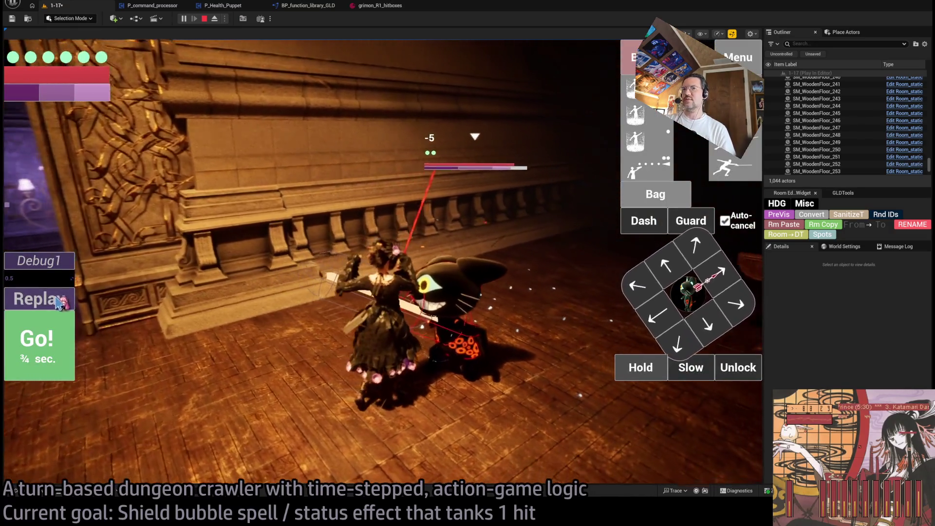
left_click(58, 300)
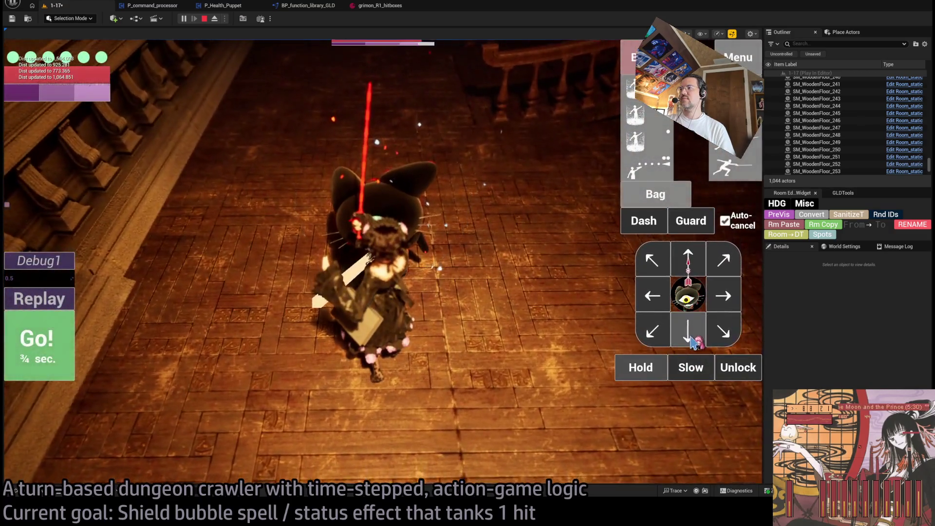
left_click(647, 369)
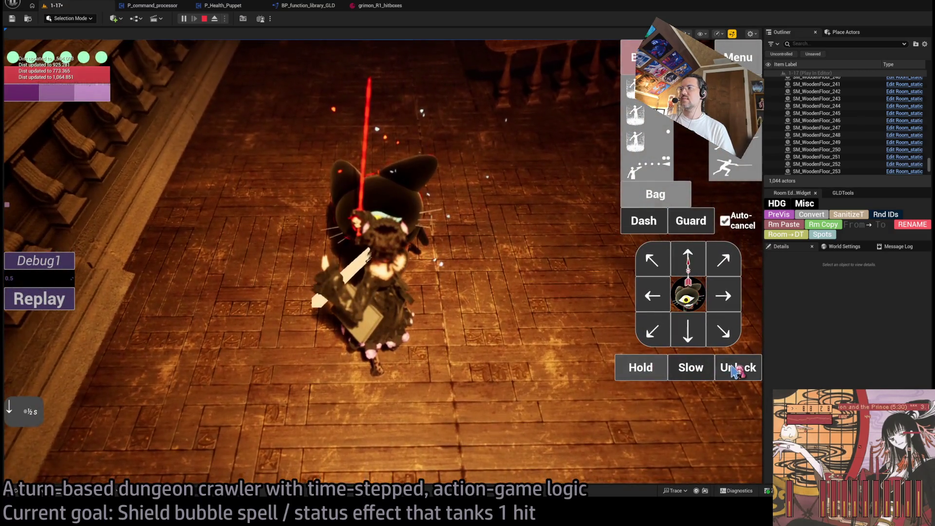
left_click(735, 371)
left_click(648, 370)
left_click(42, 361)
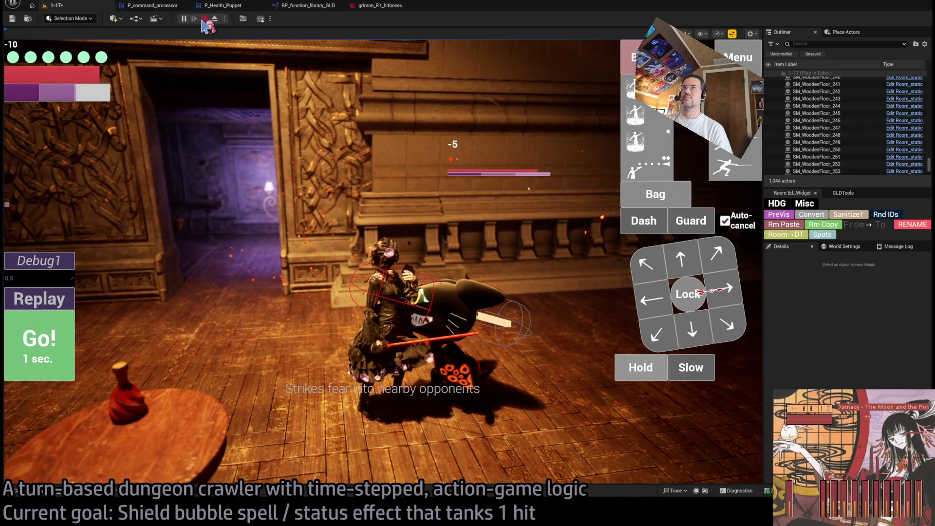
left_click(204, 19)
key("alt+p")
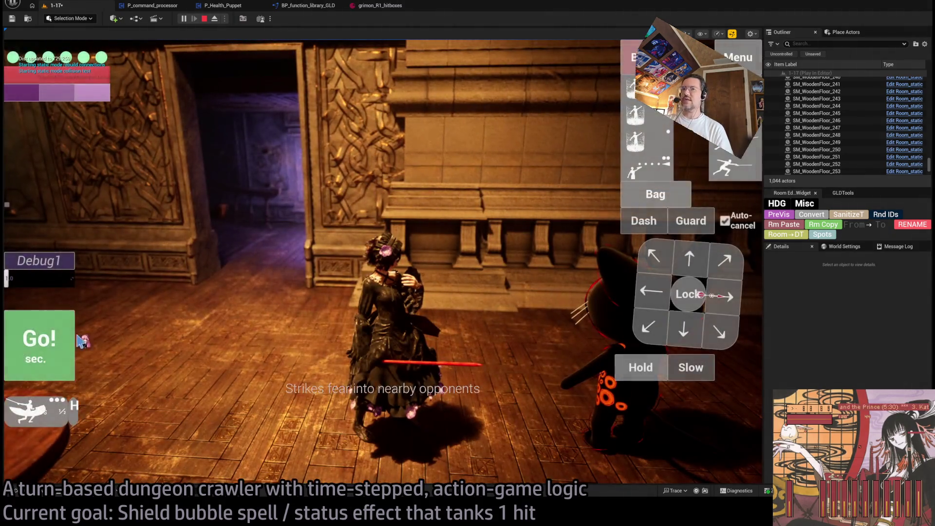
left_click(434, 297)
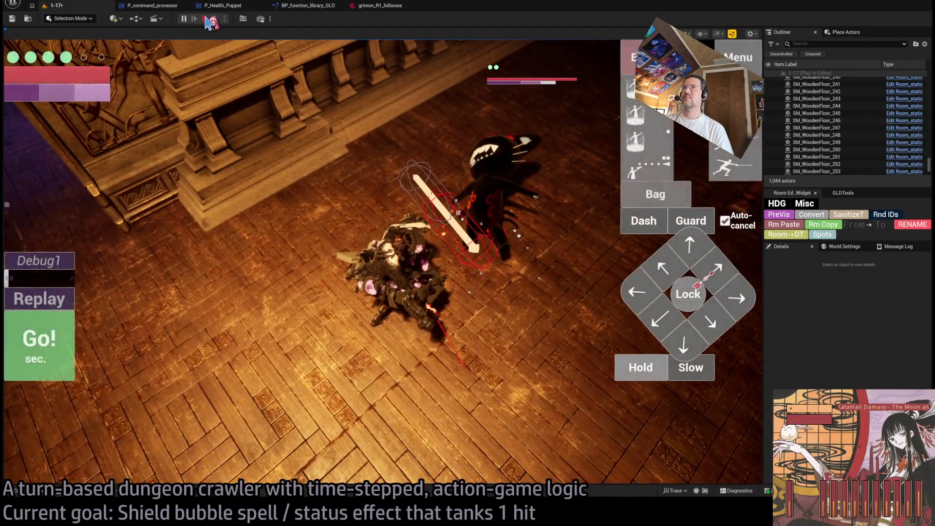
left_click(204, 21)
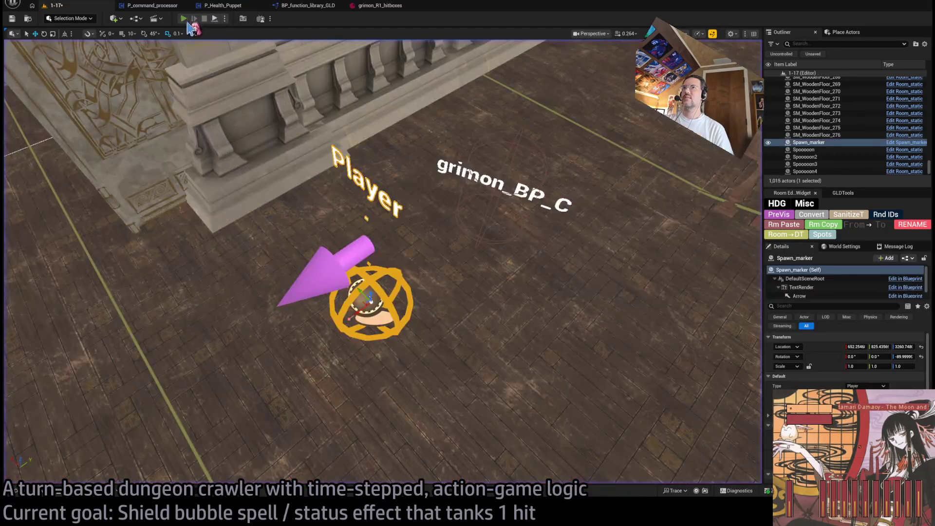
key("alt+p")
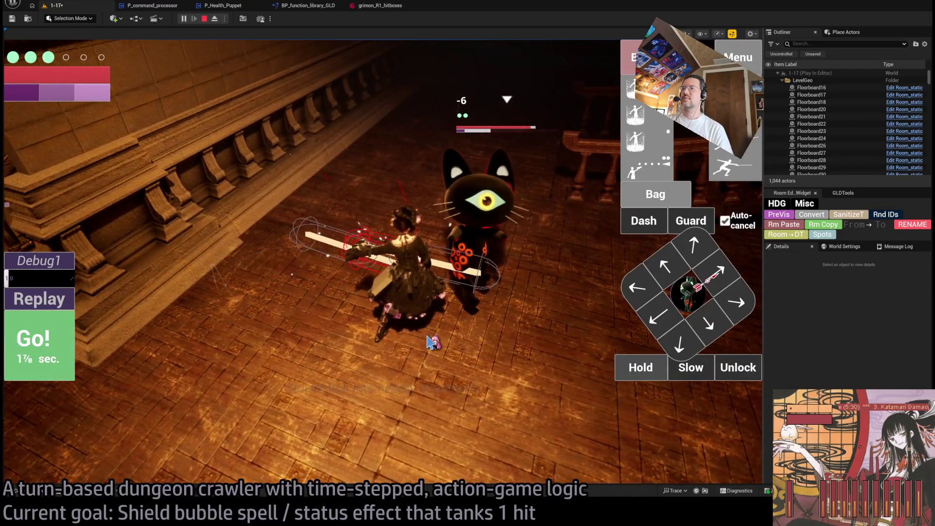
type("0.5")
key("Return")
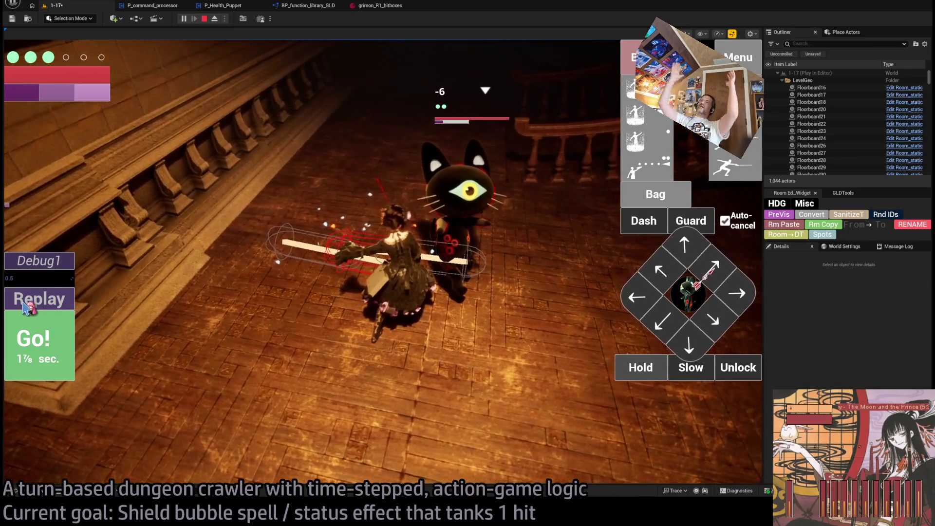
left_click(29, 303)
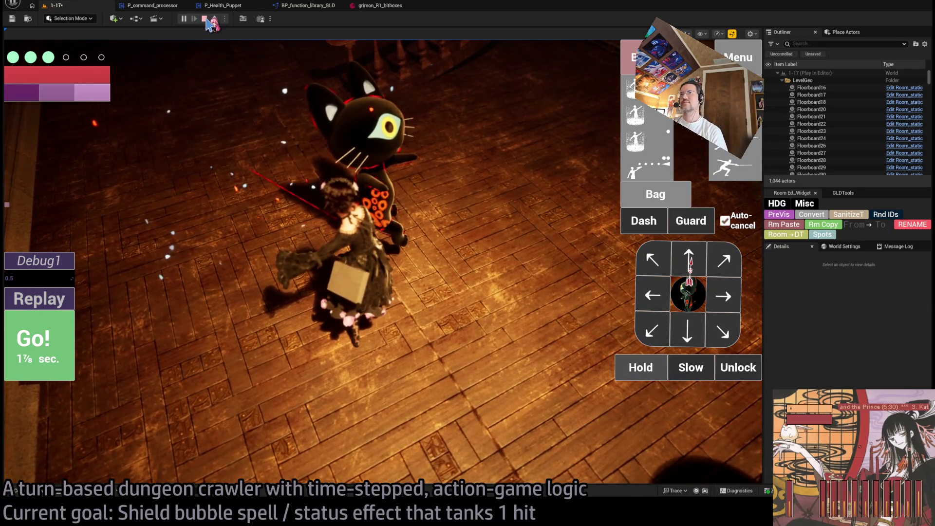
left_click(205, 19)
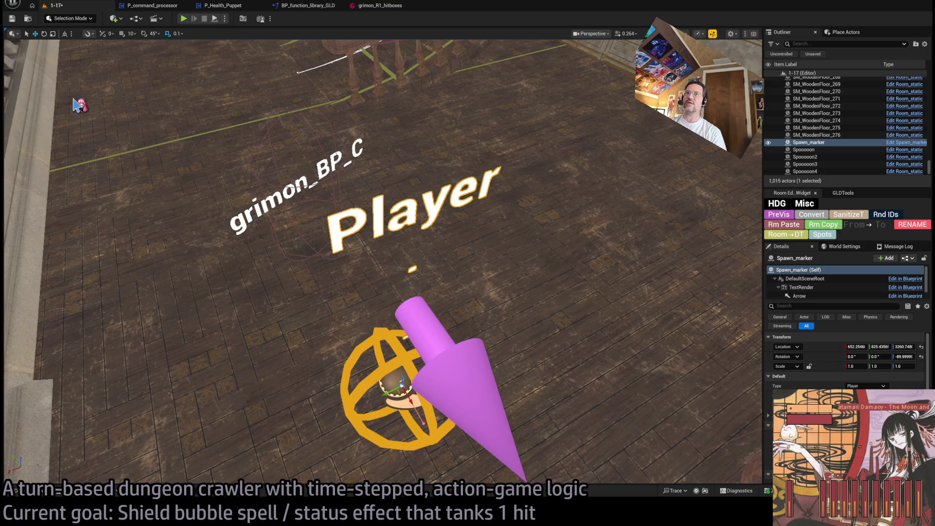
Step: Save the 1-17 level with Ctrl+S
key("ctrl+s")
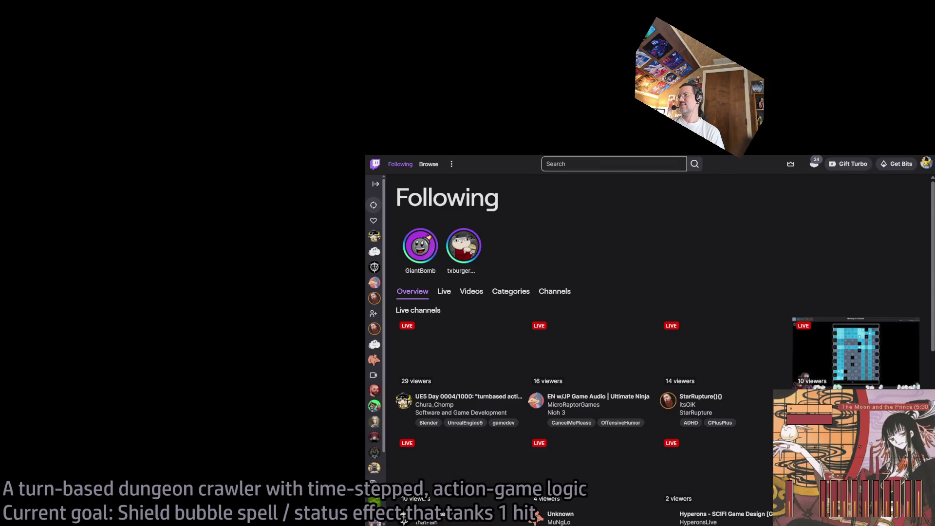
Step: Scroll the Twitch Following page down to the Live channels grid
scroll(702, 339, "down", 1)
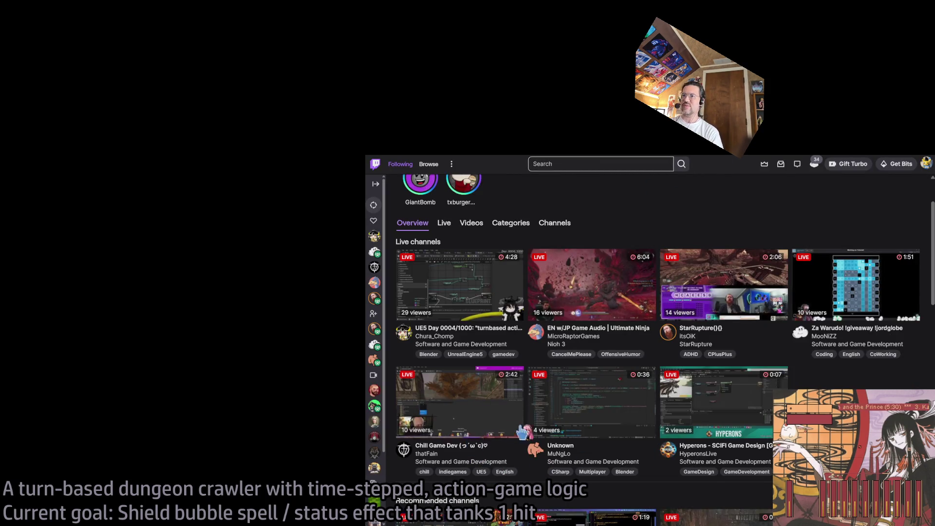